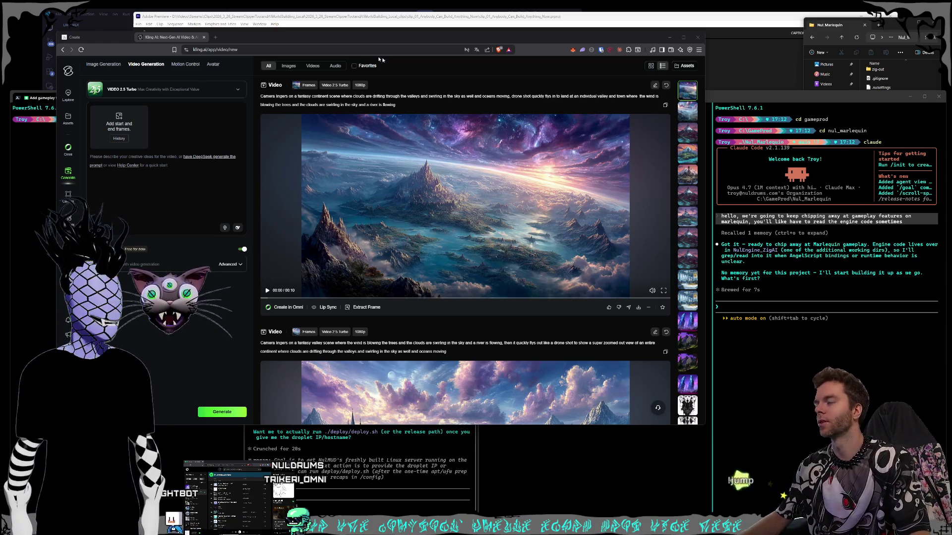
Shift the Kling video generator window aside and bring the Obsidian Scripts notes to the front.
drag(367, 41, 395, 48)
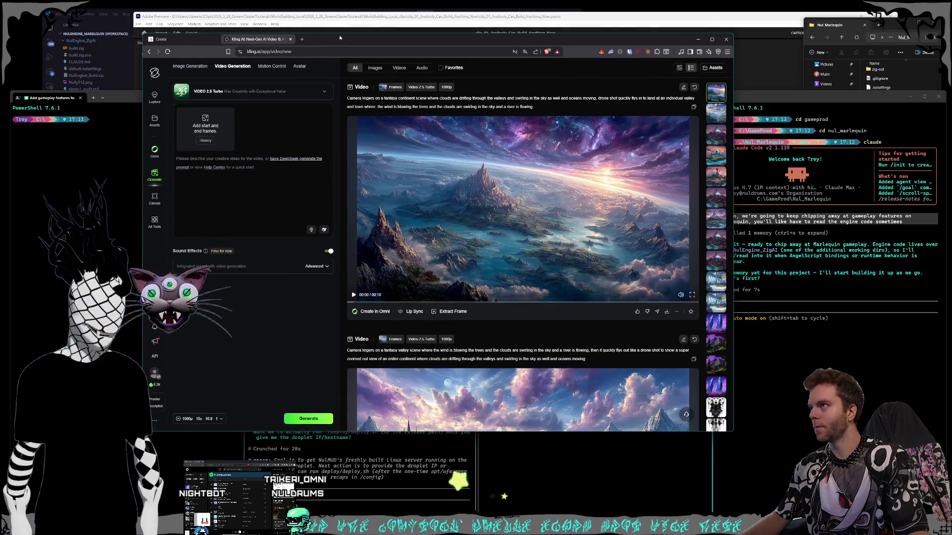
drag(396, 47, 378, 285)
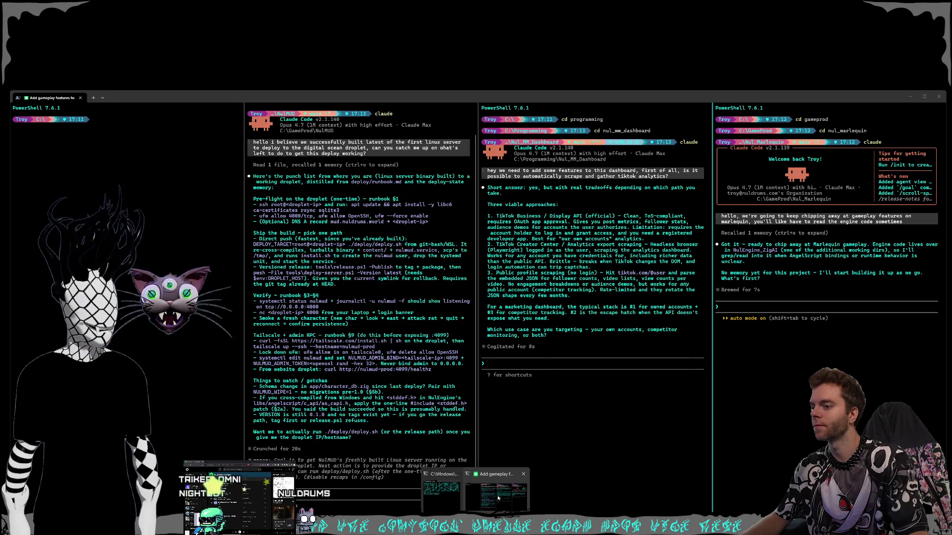
click(497, 492)
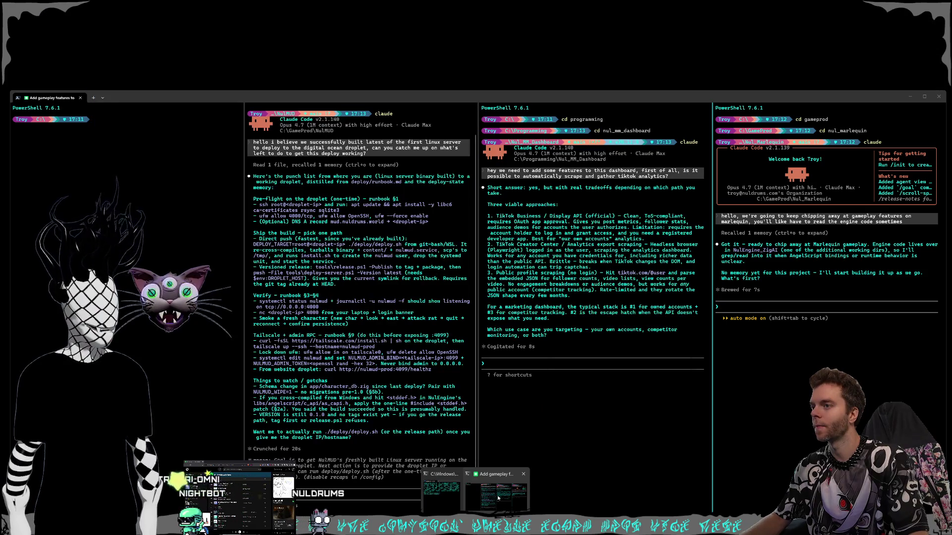
mouse_move(487, 492)
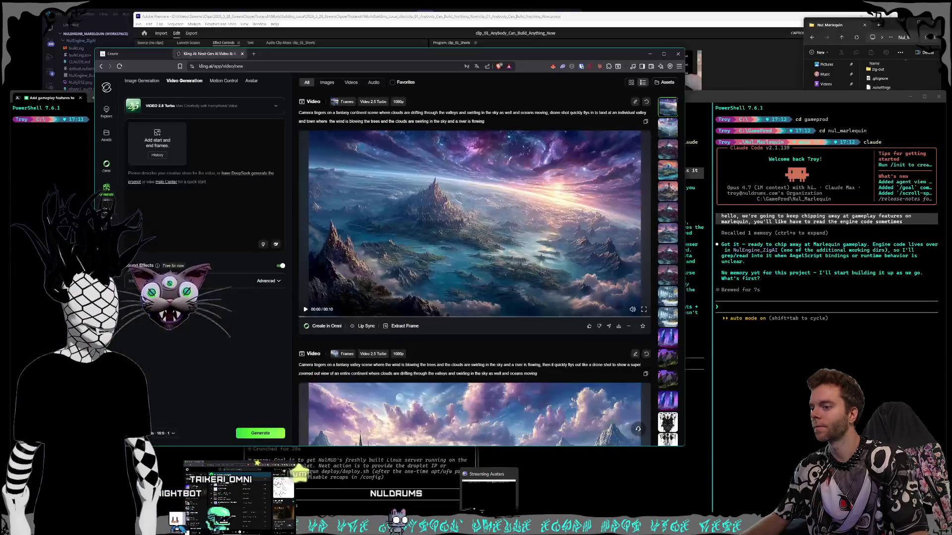
key(alt+Tab)
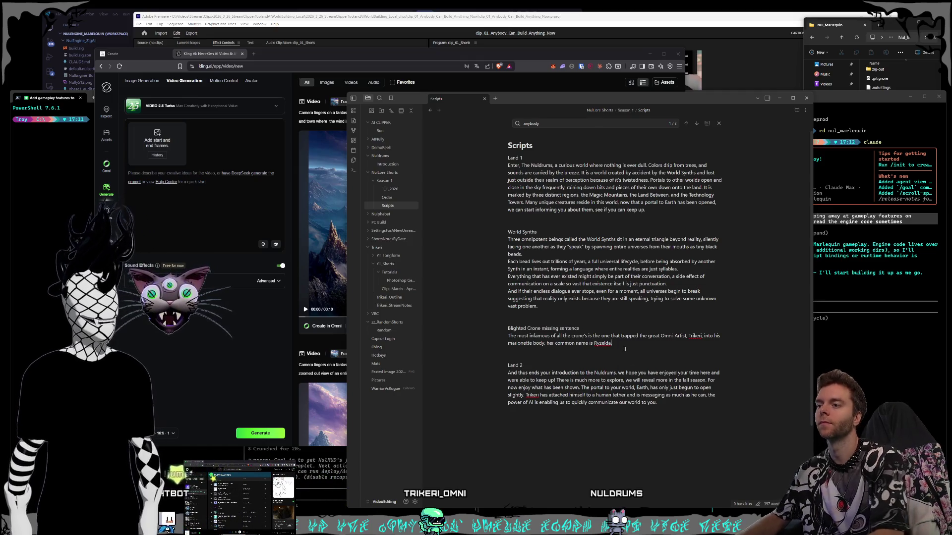
Replace the old crone paragraph with Ryzelda trapping the Omni-Artist in his marionette body.
key(Return)
text(The most inf)
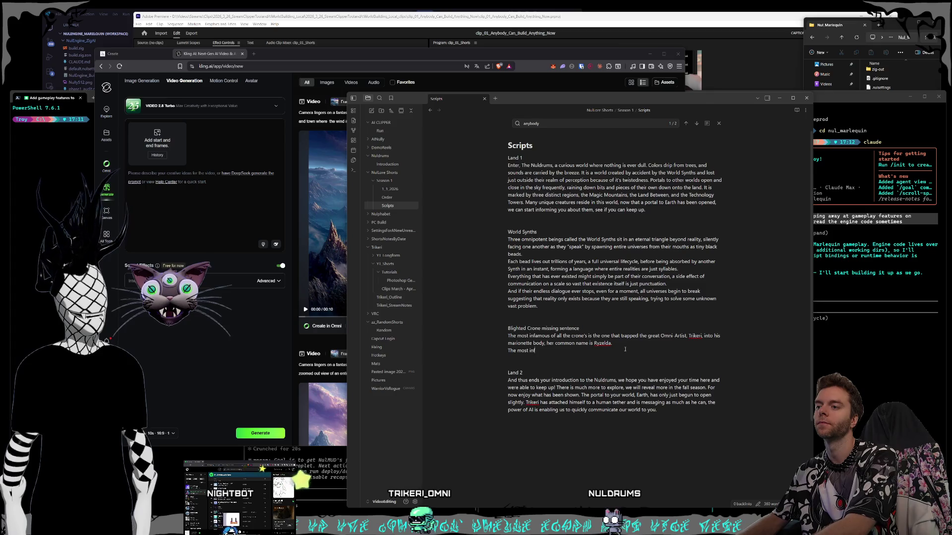
text(amous crone of all wa)
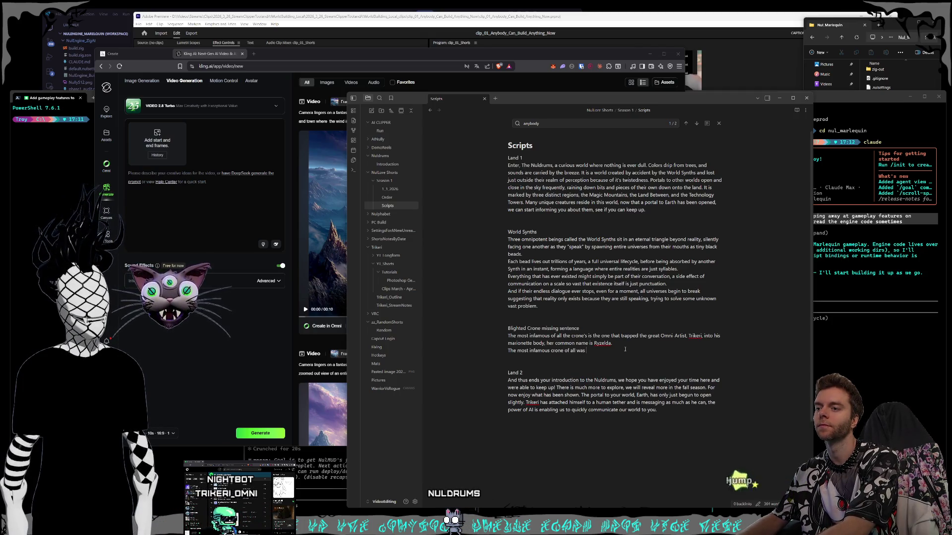
text(she t)
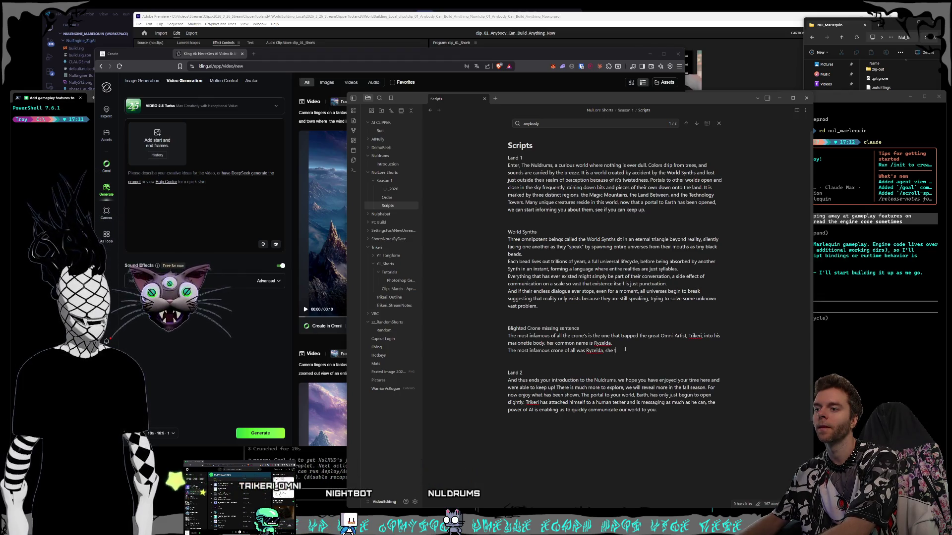
key(BackSpace)
key(BackSpace)
key(BackSpace)
key(BackSpace)
key(BackSpace)
key(BackSpace)
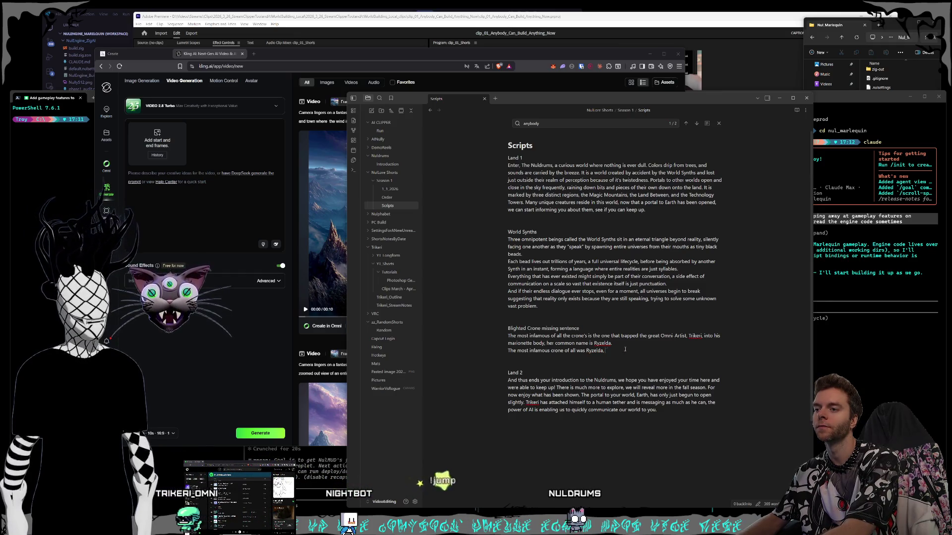
text(known for tra)
text(pping the)
text( great Omn)
text(i-Art)
text(ist.)
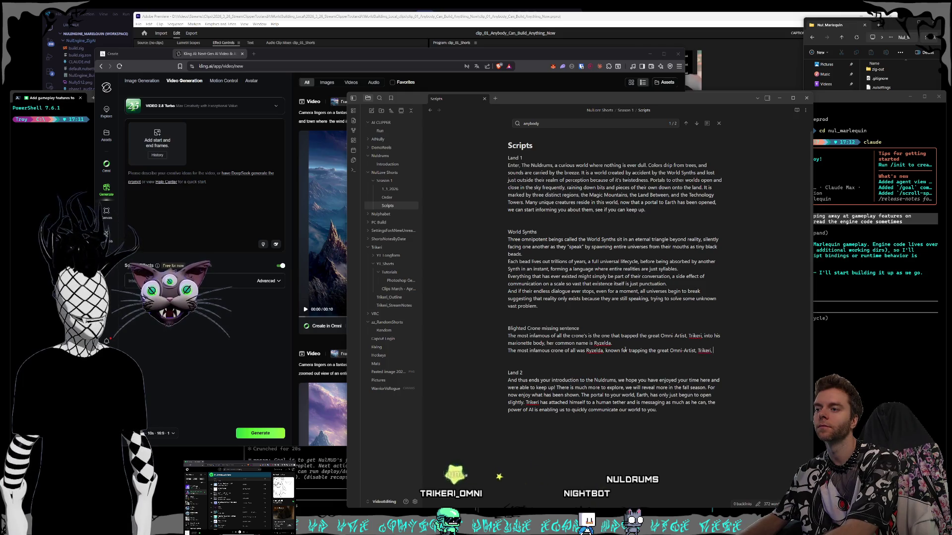
text(to his marionett)
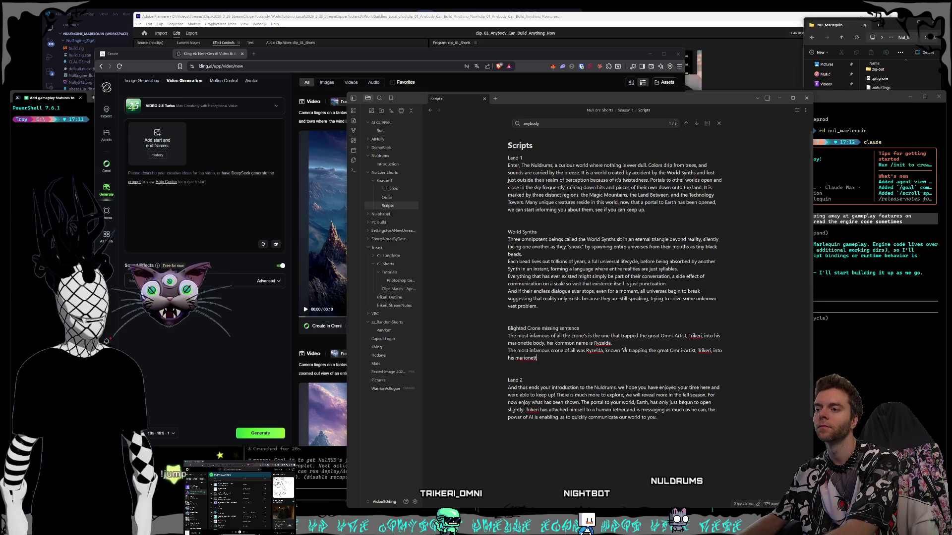
text(e body.)
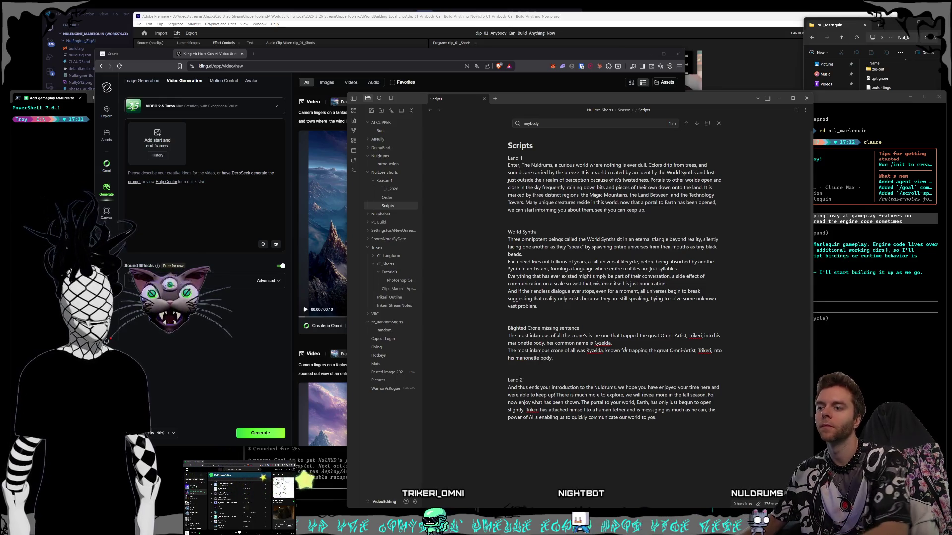
triple_click(630, 343)
key(BackSpace)
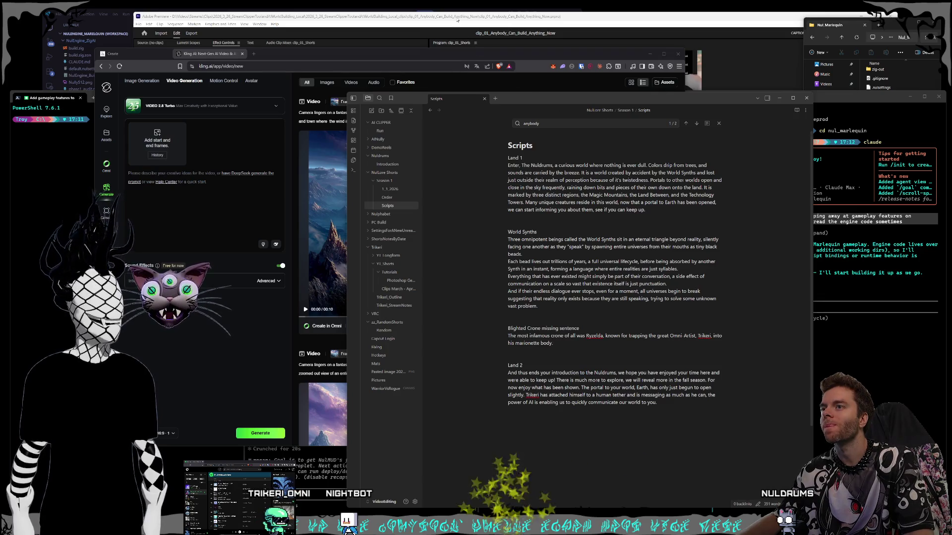
click(421, 57)
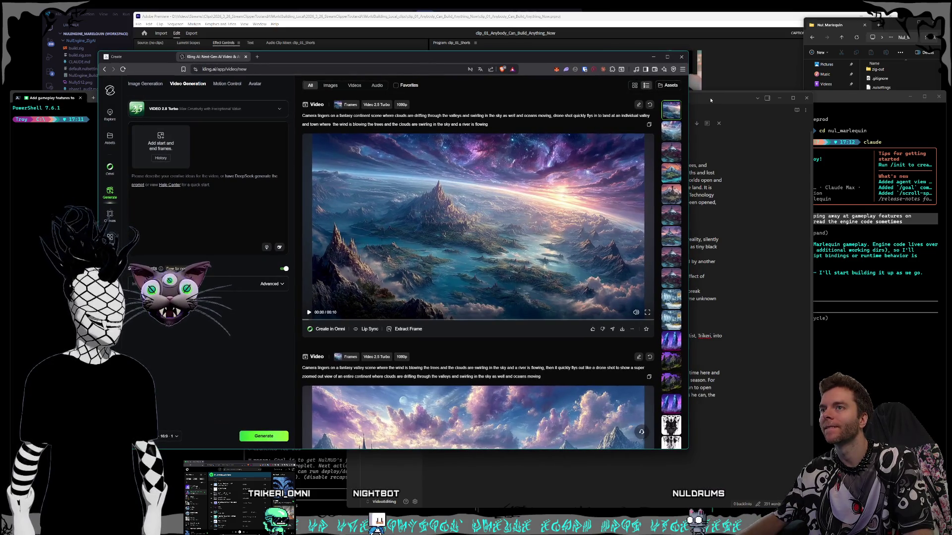
Bring the Scripts notes forward, then the Claude Code terminal panes.
click(710, 97)
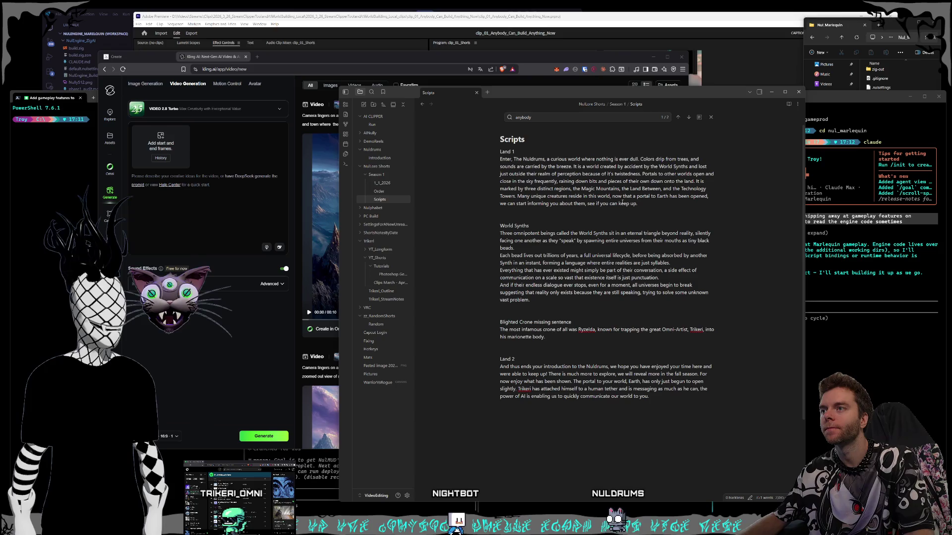
click(867, 329)
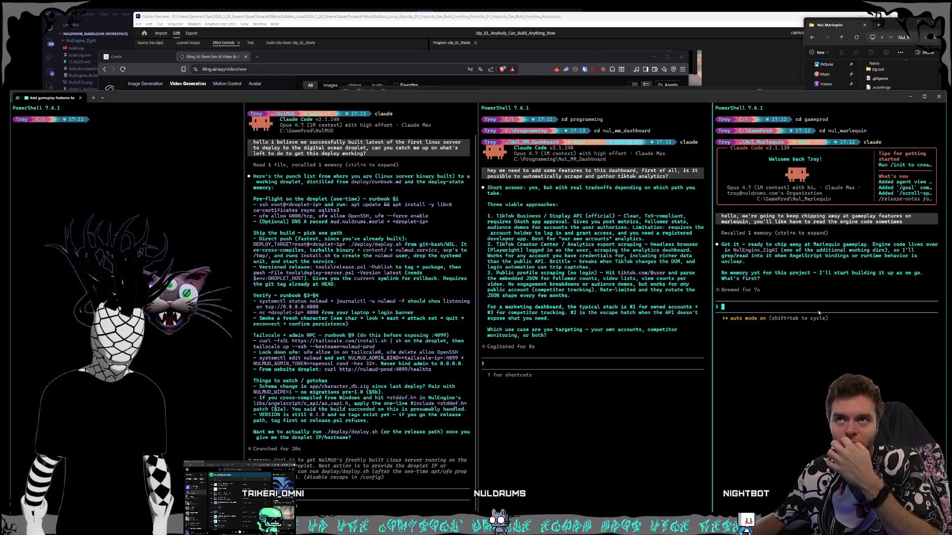
Launch the Nul_Marlequin project from the file list and start play-testing the level.
click(890, 29)
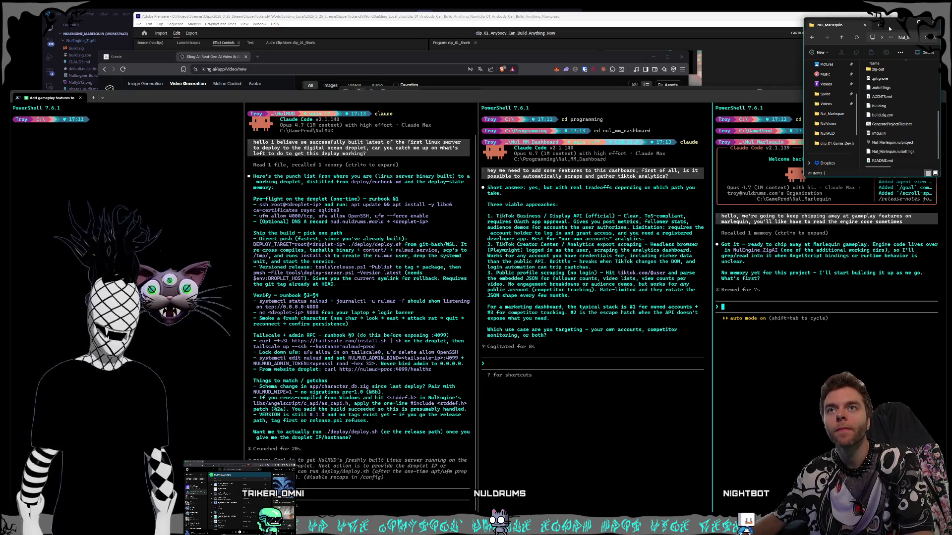
double_click(893, 142)
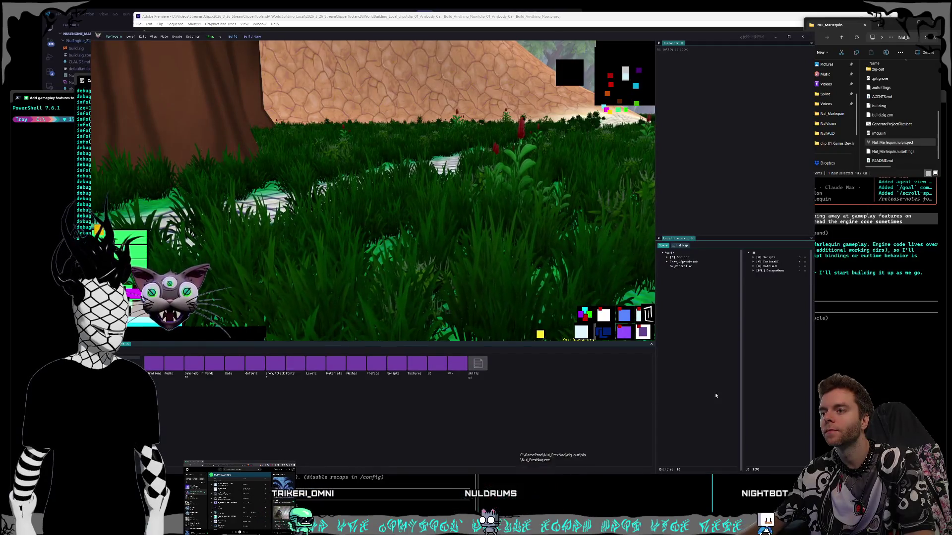
click(211, 36)
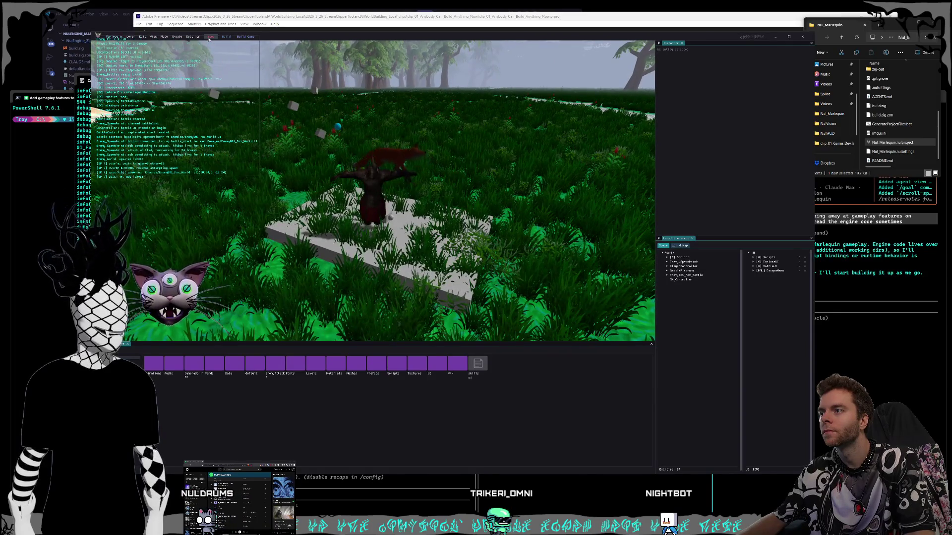
Stop play-testing and browse to the content folder holding the BattlePlatform prefab.
click(211, 35)
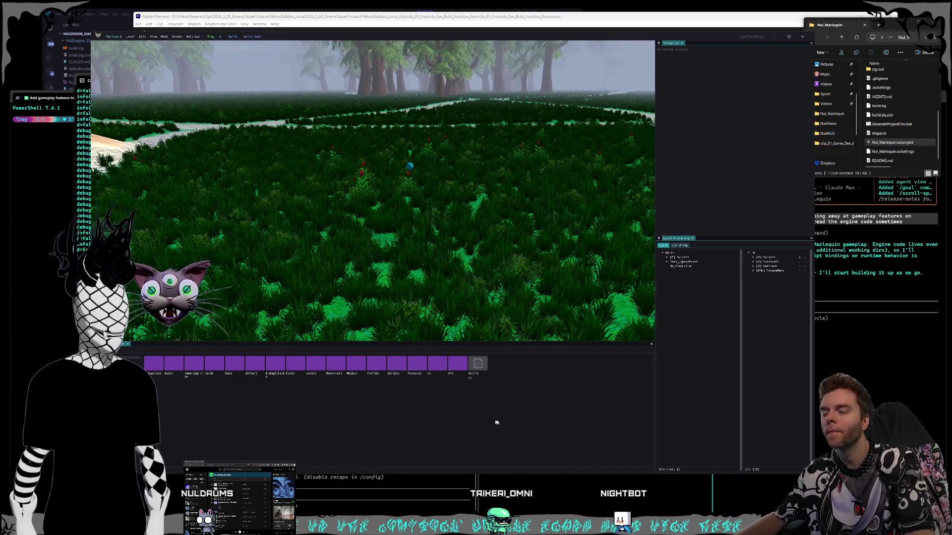
double_click(375, 364)
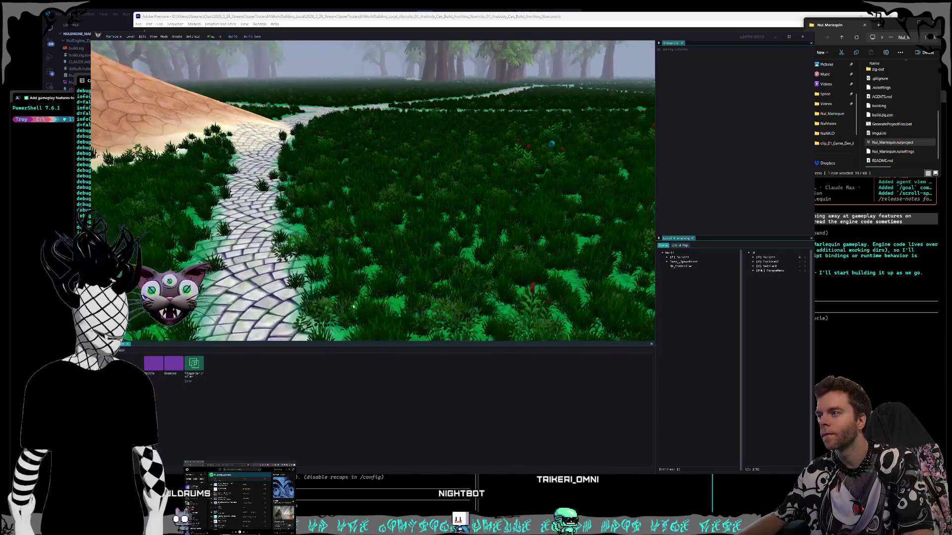
double_click(173, 364)
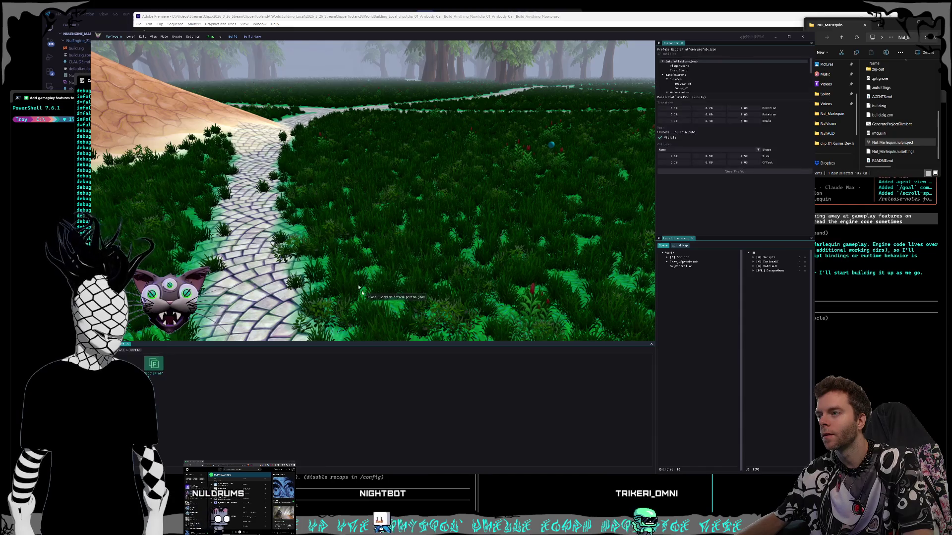
Place the BattlePlatform prefab in the level and move its PlayerStart marker across it.
drag(154, 363, 356, 288)
scroll(355, 288, up, 3)
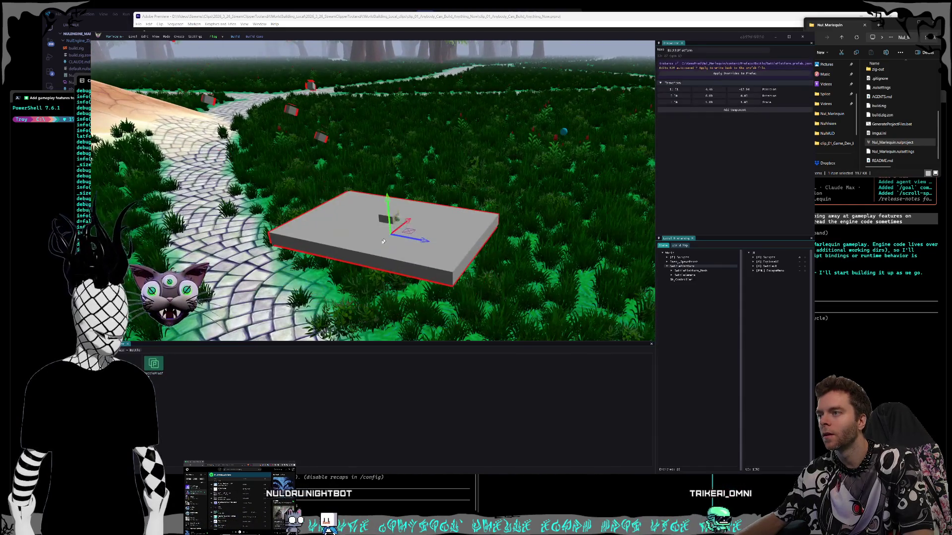
scroll(449, 253, up, 2)
click(671, 276)
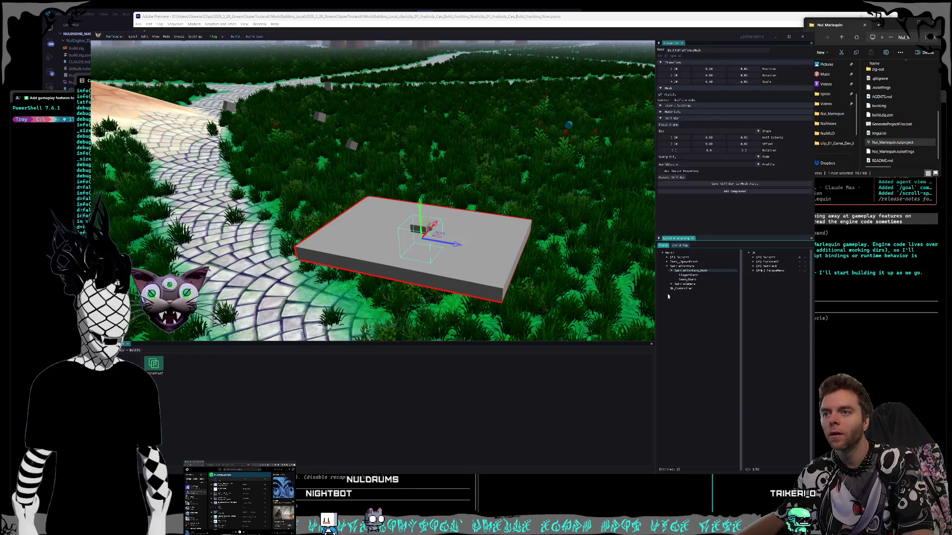
click(688, 275)
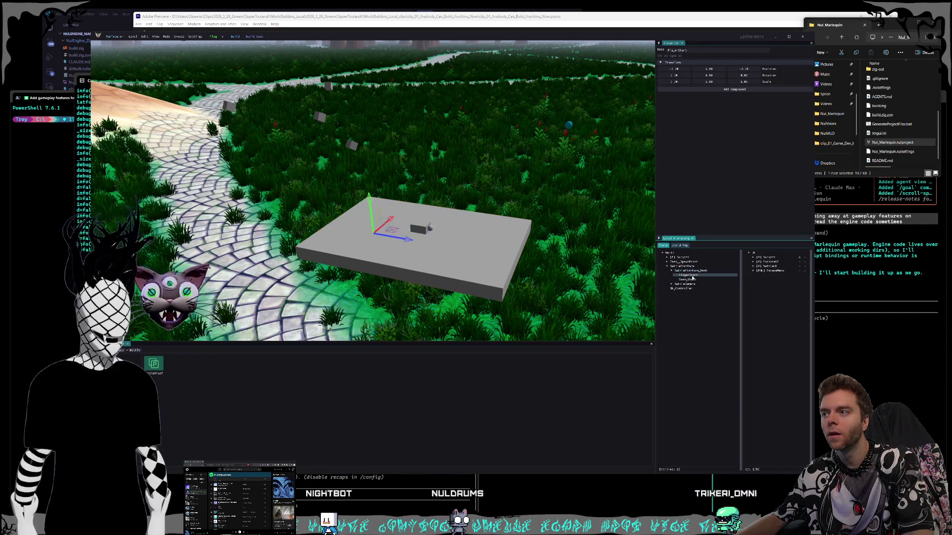
scroll(449, 232, up, 2)
scroll(451, 246, up, 3)
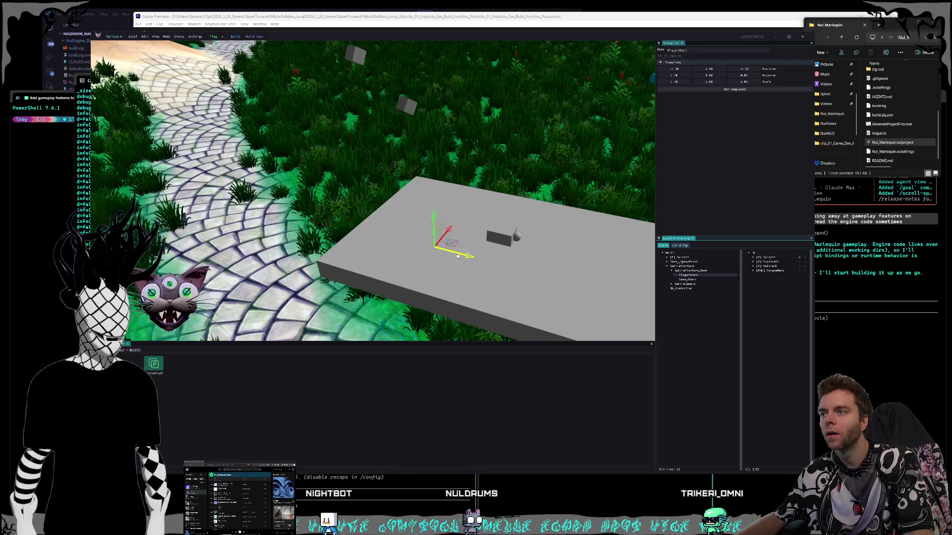
drag(384, 216, 407, 195)
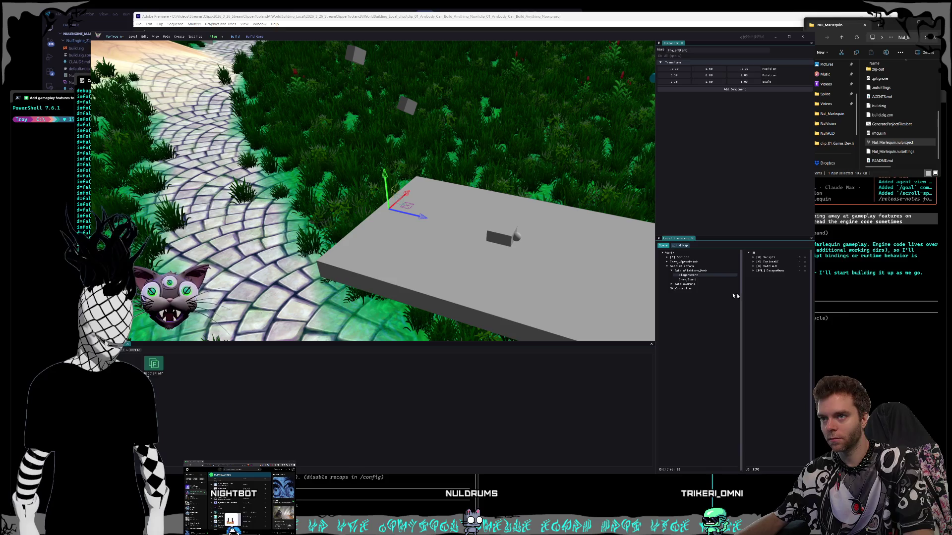
Frame the small object on the platform, then delete the platform from the level.
click(692, 266)
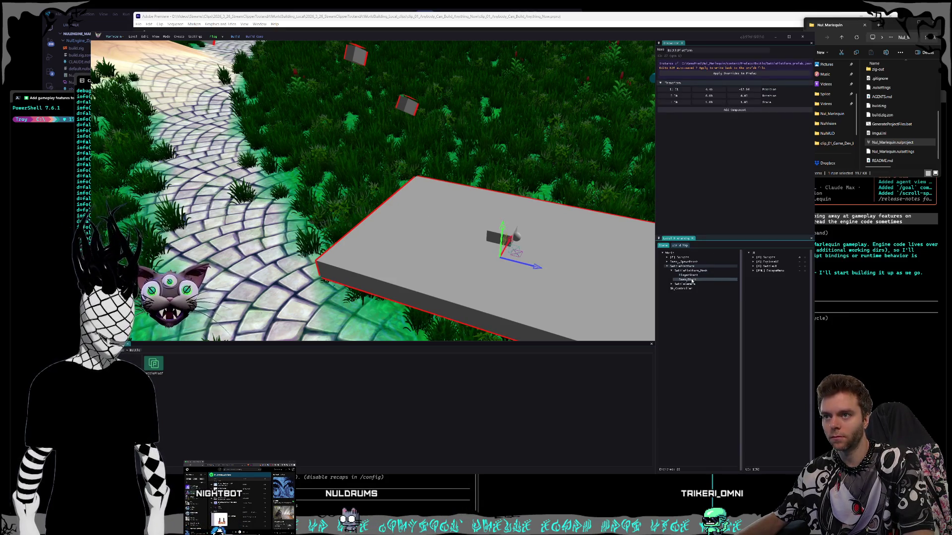
click(693, 281)
key(f)
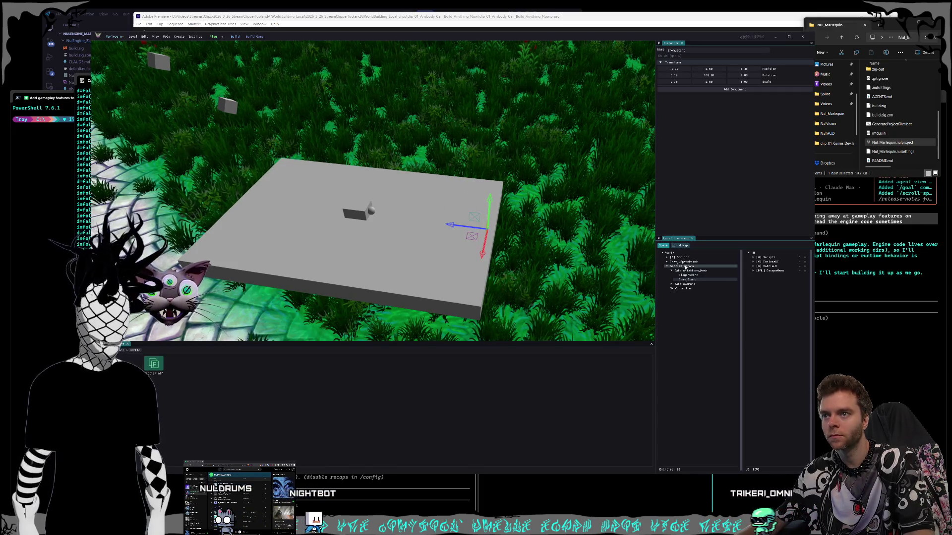
click(678, 276)
key(Delete)
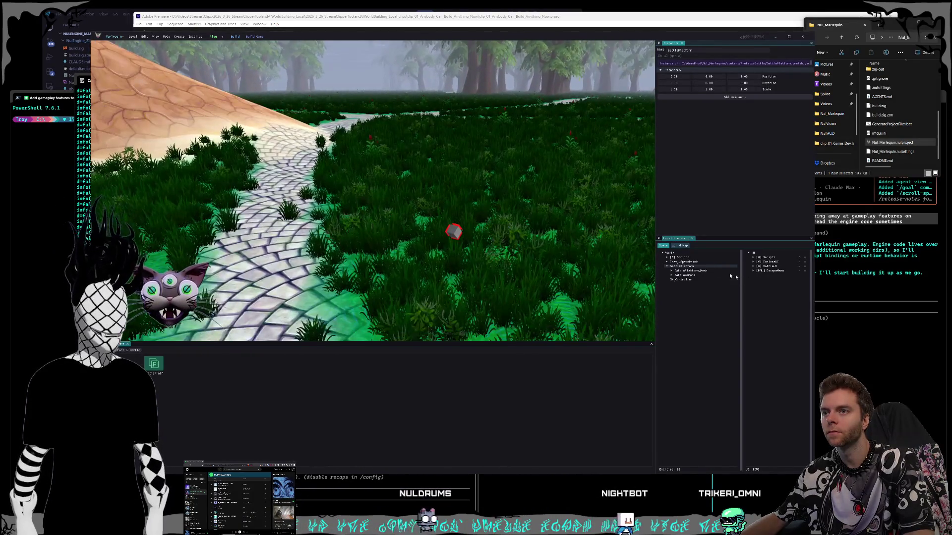
Tidy the Scripts entry in the hierarchy and focus the view on the flat battle platform.
click(690, 274)
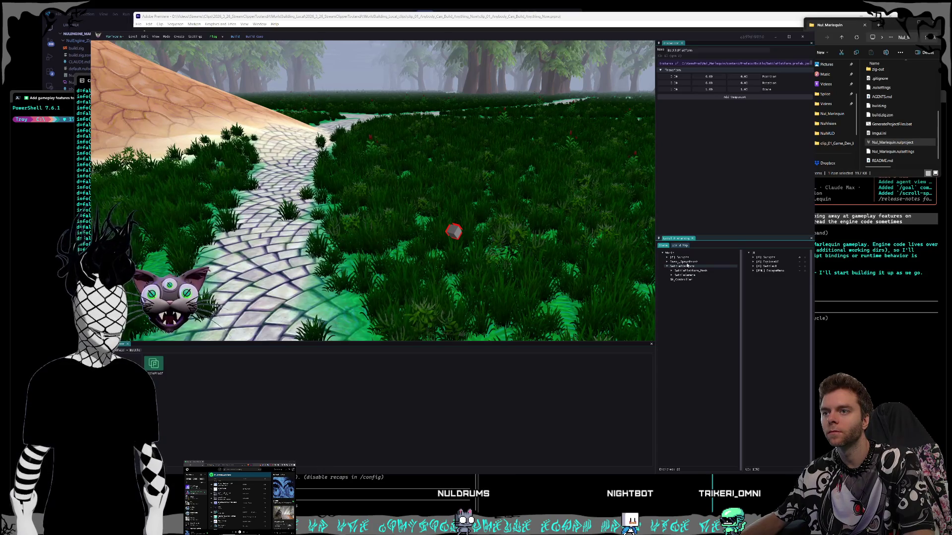
click(687, 262)
click(668, 257)
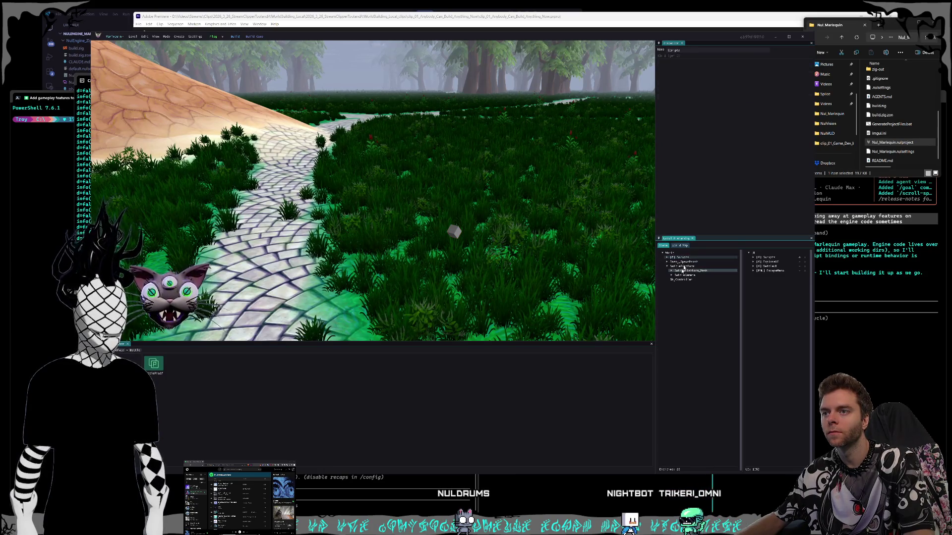
click(395, 271)
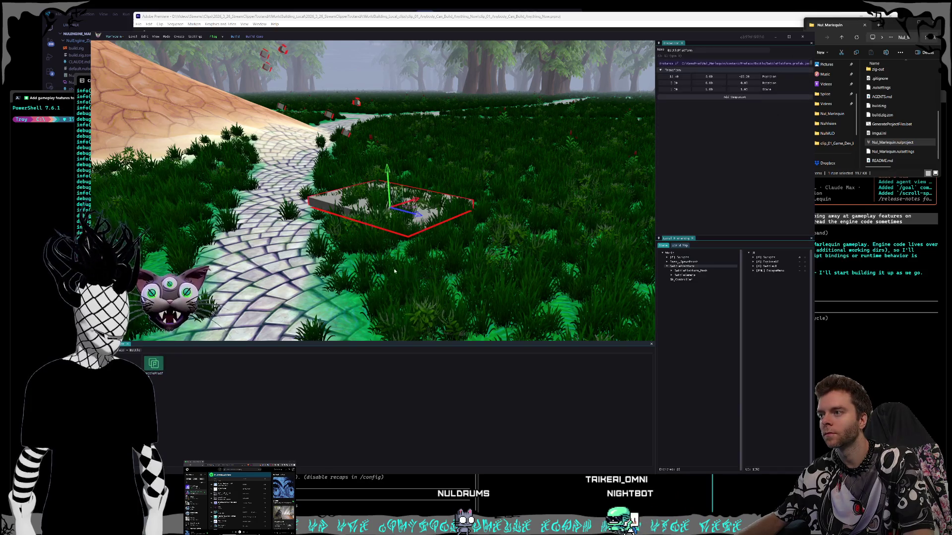
key(f)
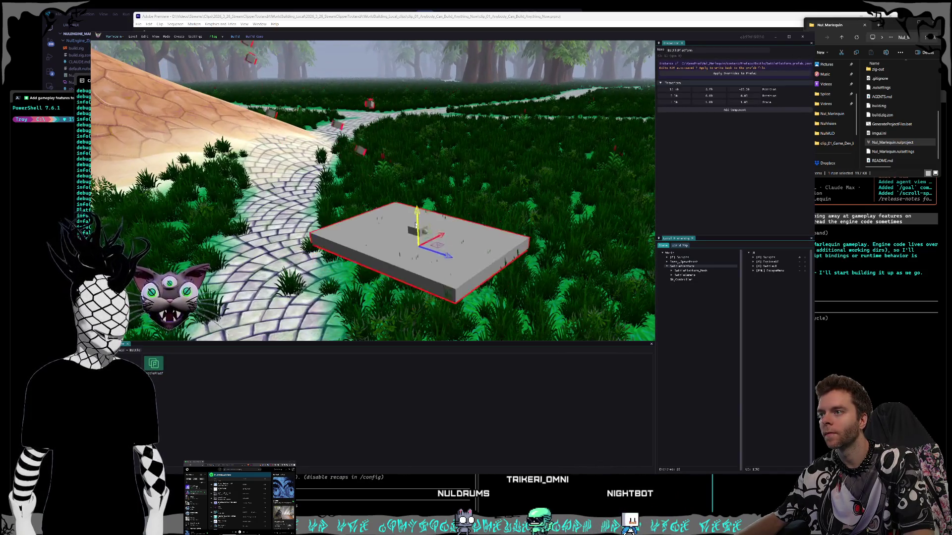
Select the platform's marker objects and orbit down to platform eye level in the forest.
click(691, 276)
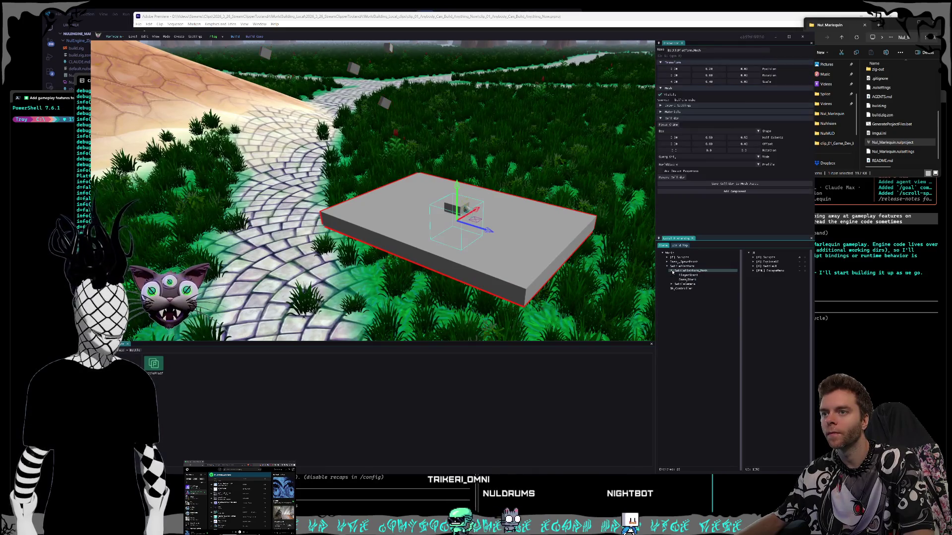
click(693, 277)
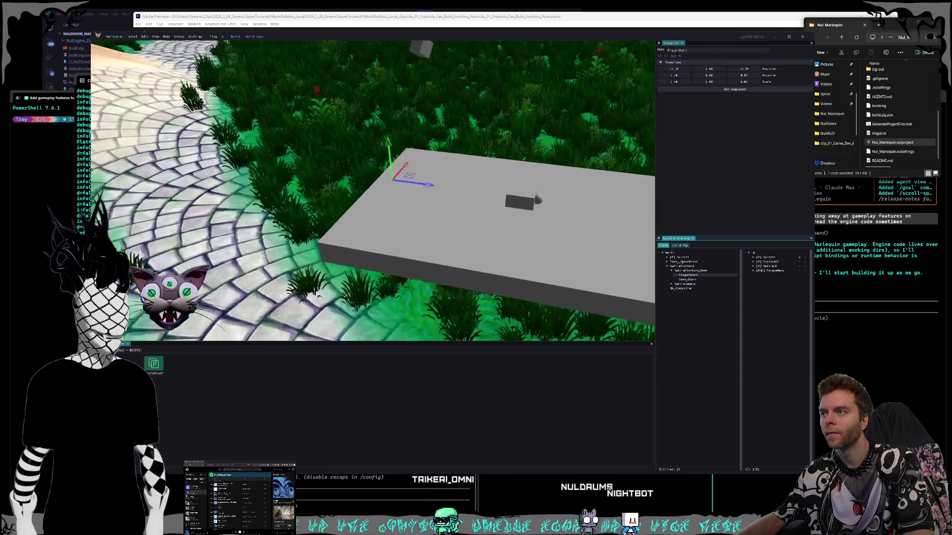
drag(396, 233, 335, 223)
mouse_move(372, 194)
mouse_down()
mouse_move(319, 185)
mouse_move(472, 137)
mouse_up()
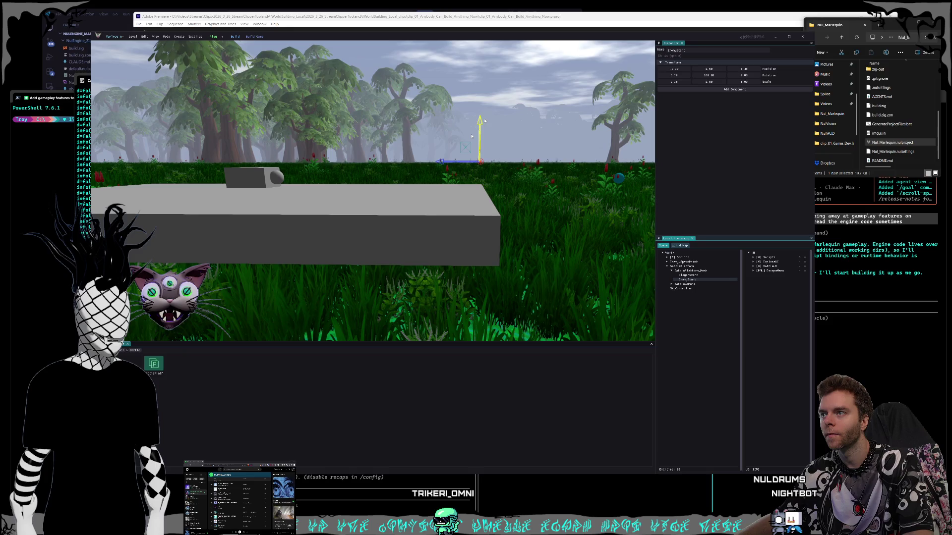
drag(471, 135, 462, 194)
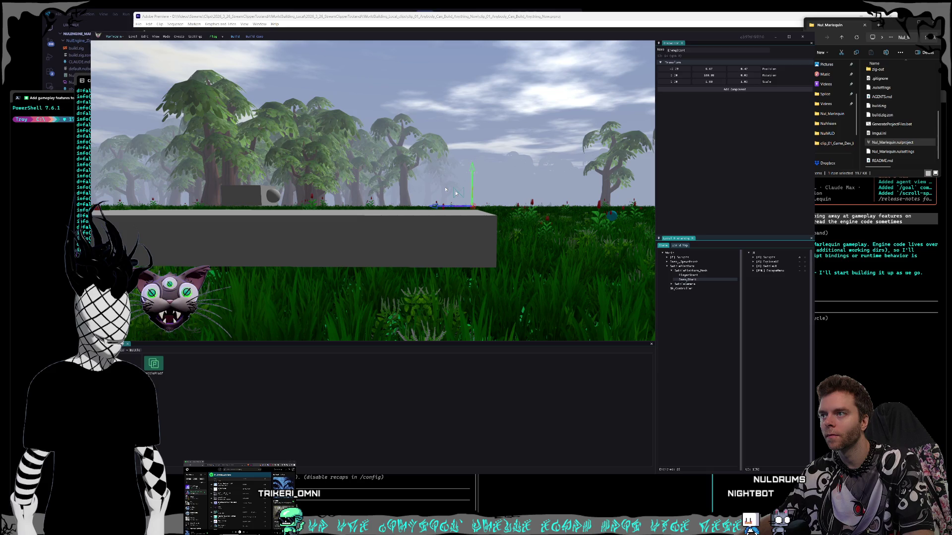
click(707, 274)
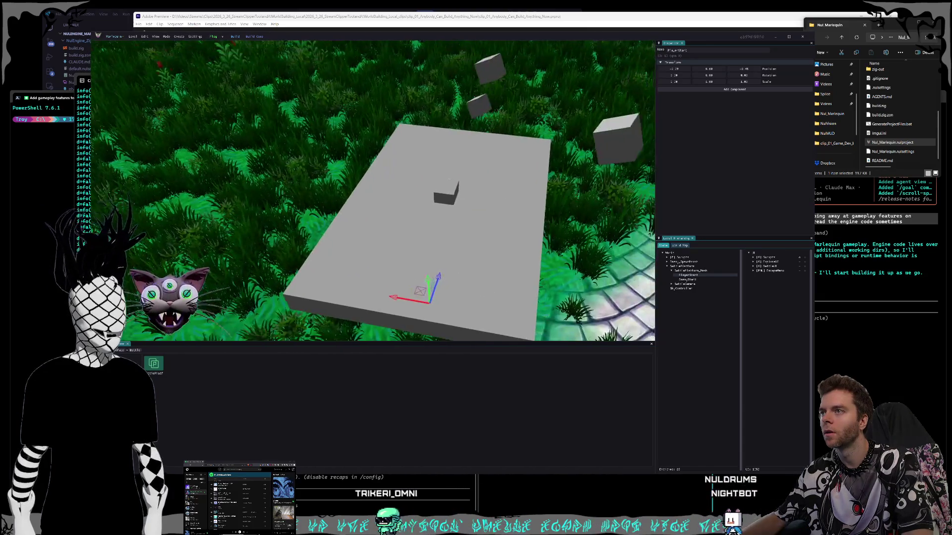
Apply the platform's overrides to its prefab and play the level from the game camera with F5.
click(695, 266)
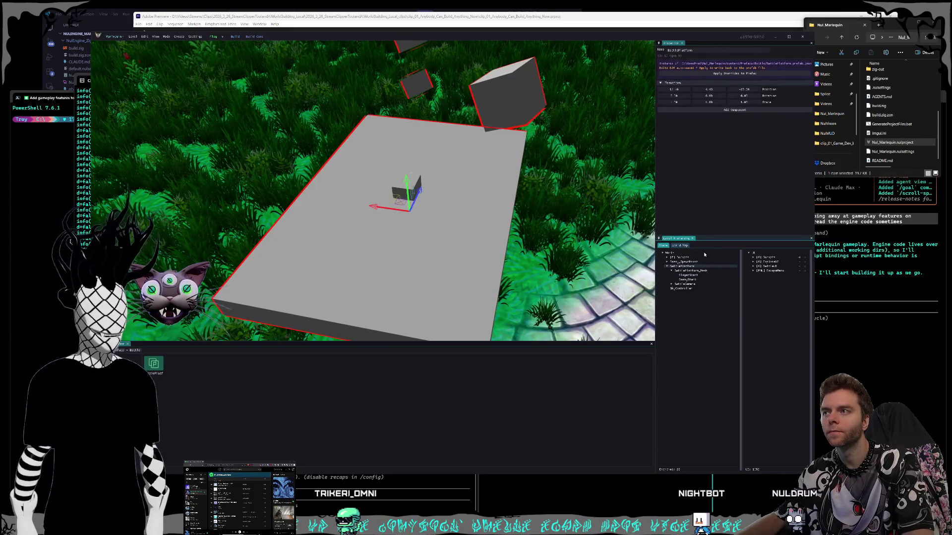
click(712, 74)
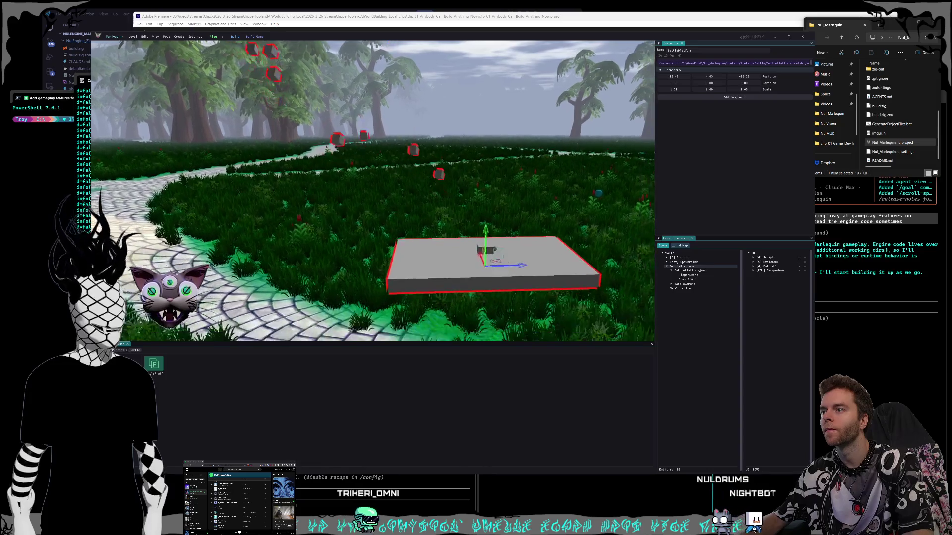
click(683, 262)
key(F5)
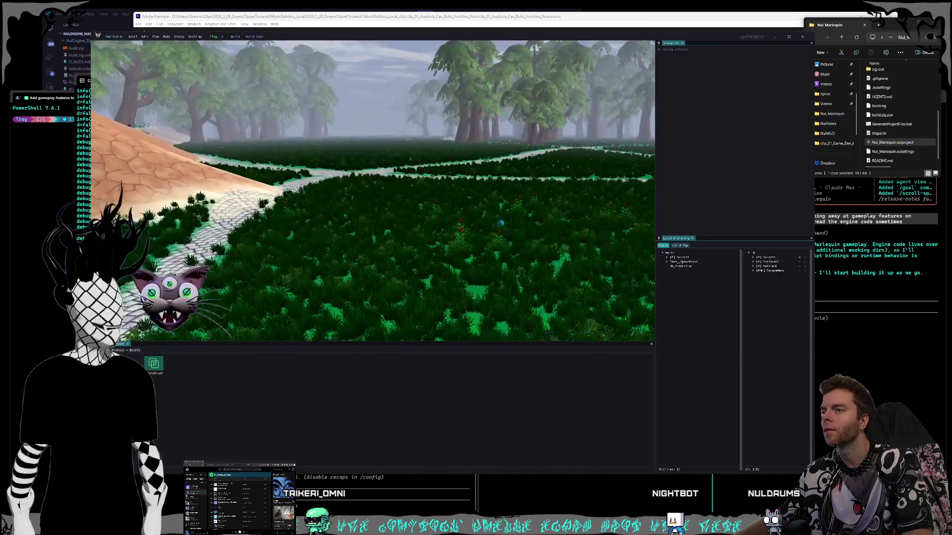
Drop a new BattlePlatform instance into the level and frame its BattleCamera object up close.
click(688, 264)
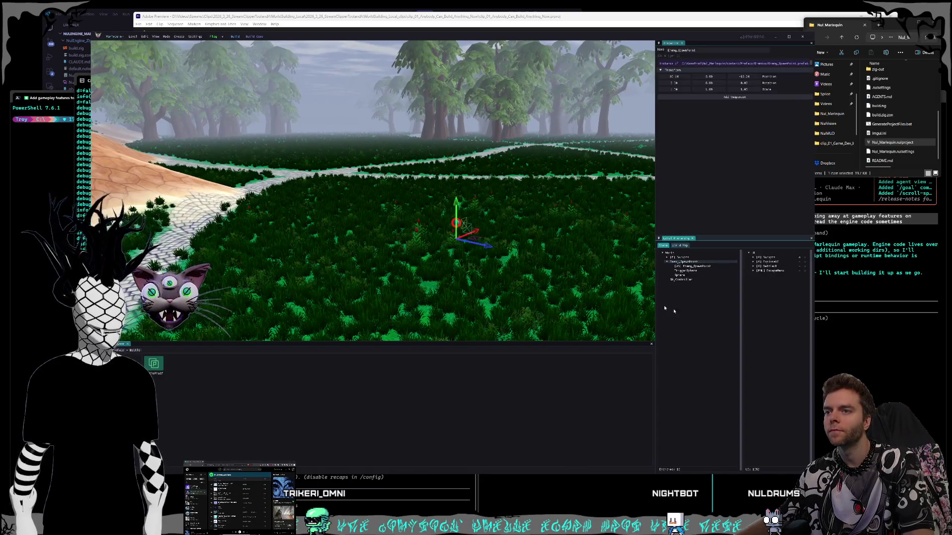
click(155, 368)
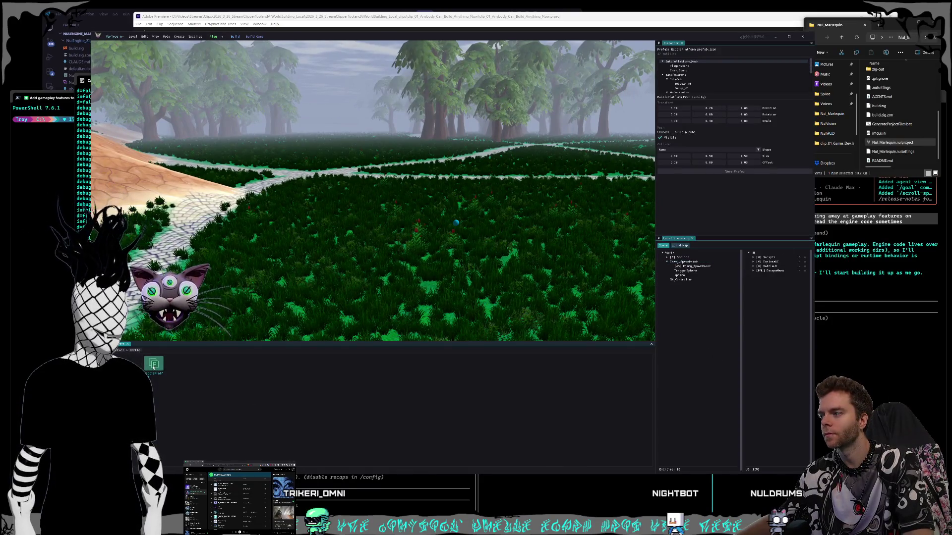
drag(155, 368, 348, 216)
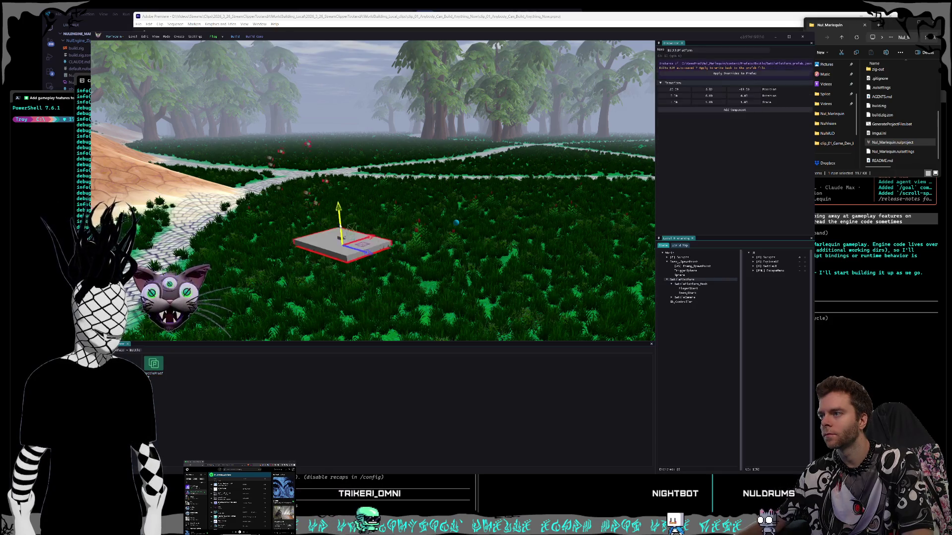
key(f)
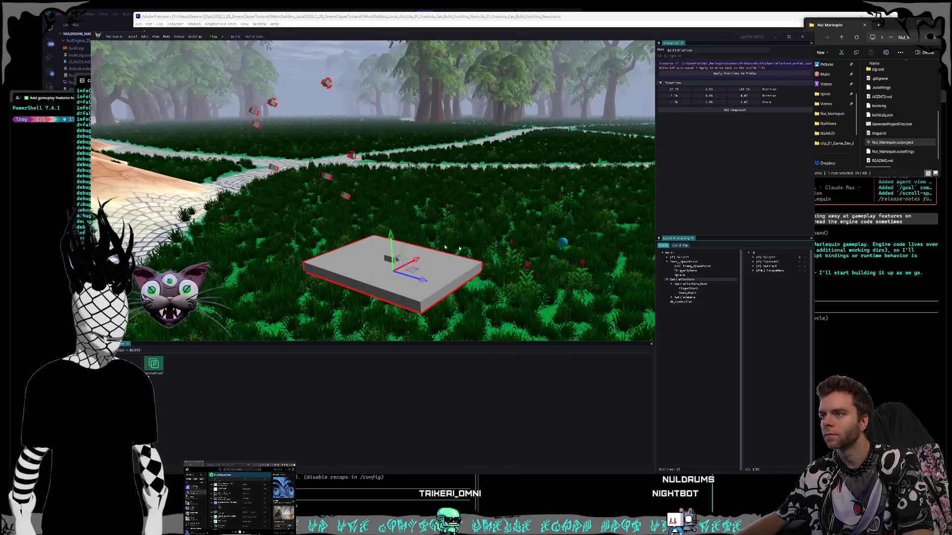
click(685, 297)
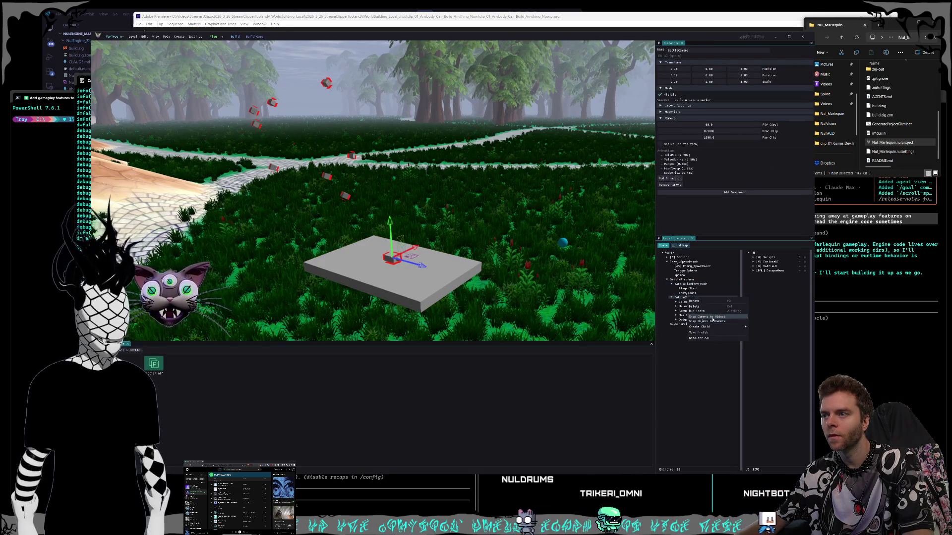
key(f)
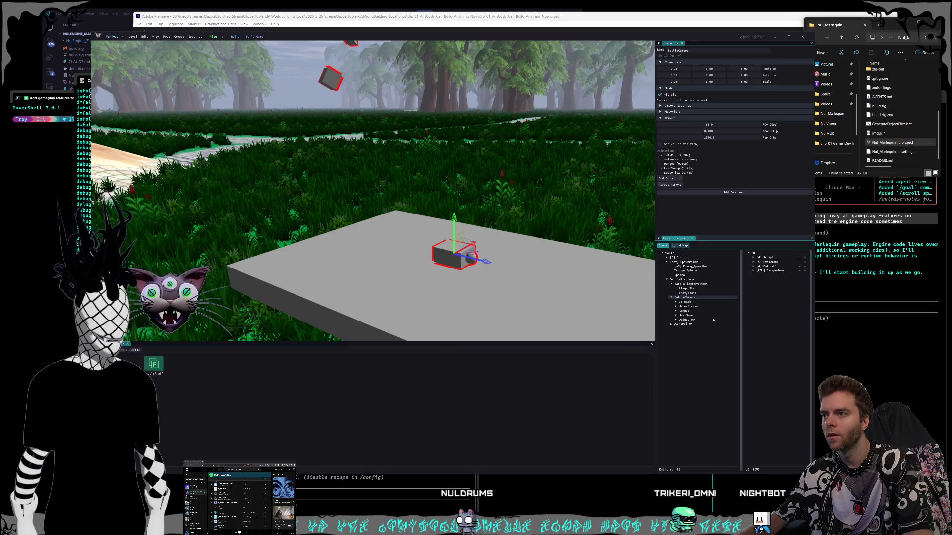
scroll(404, 251, down, 10)
key(alt+Tab)
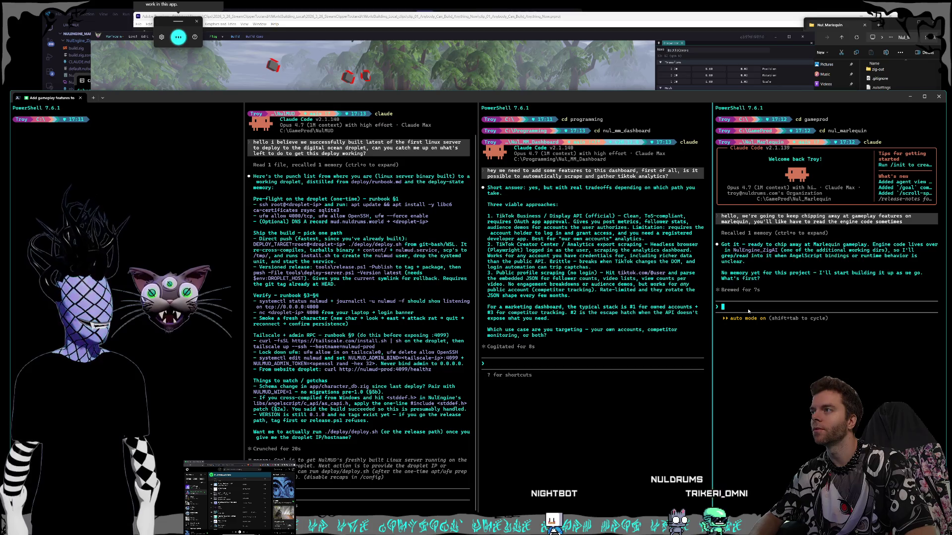
text(When a battle starts the platform needs to keep rising out of the ground )
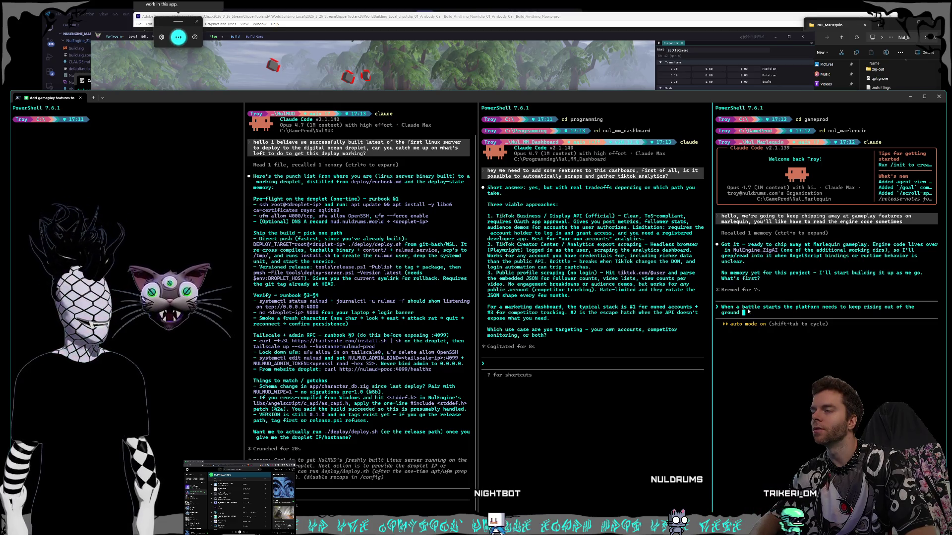
text(until it's )
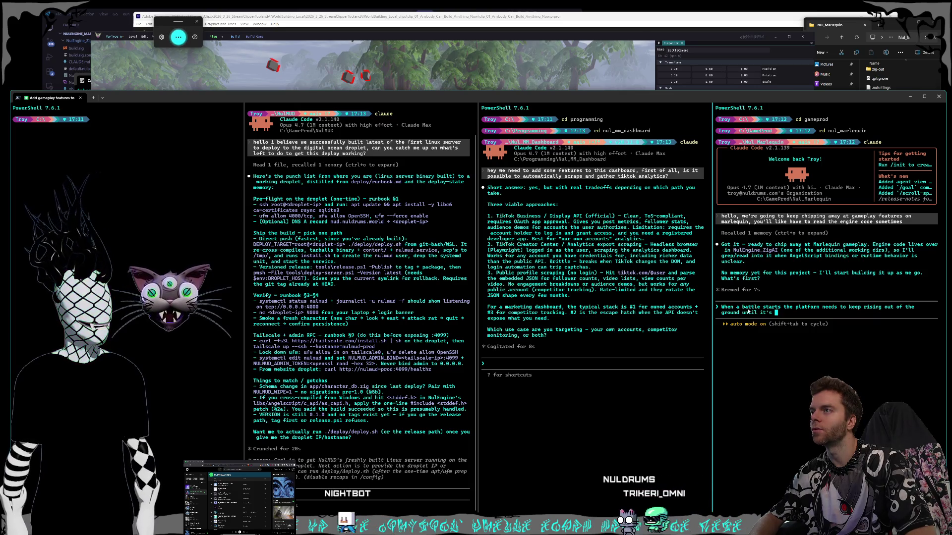
text(about two meters above the ground)
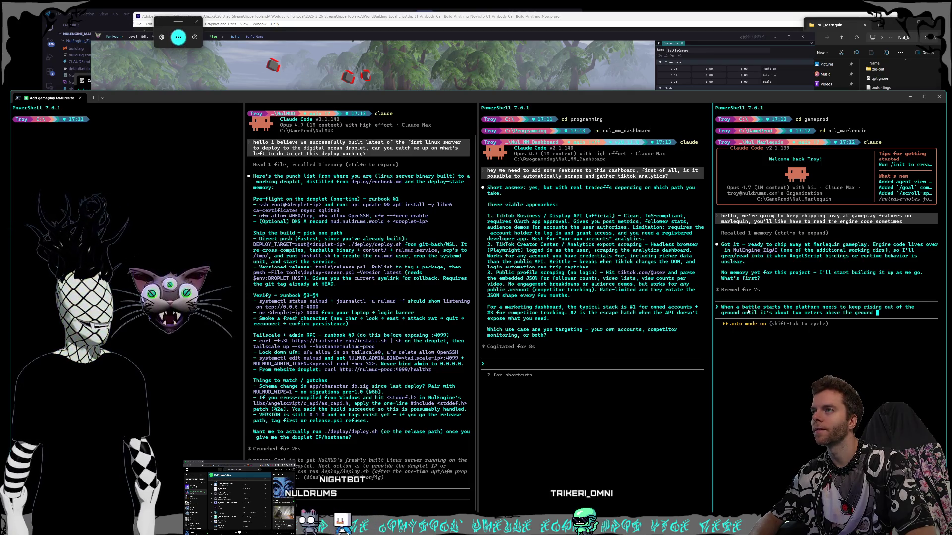
text(at the point where the battle started)
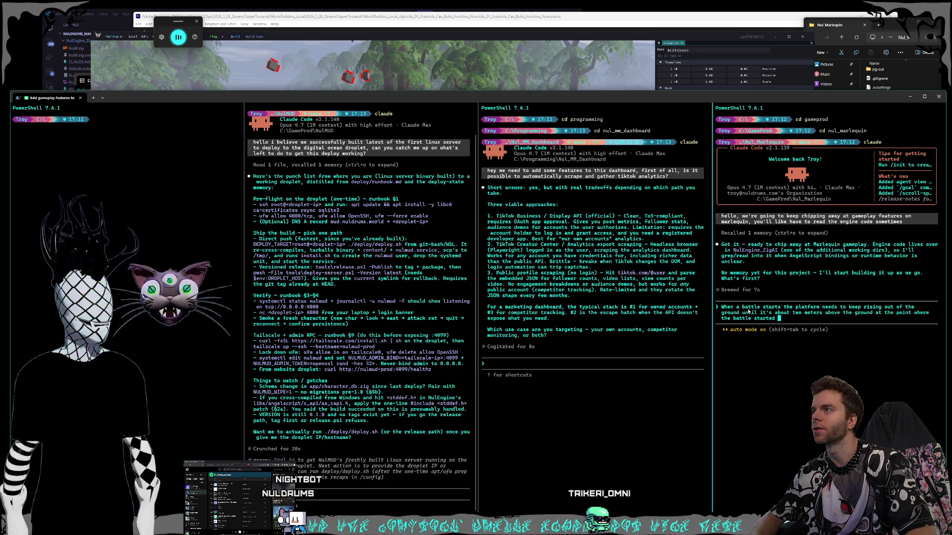
text(the full platform rising time should still take 3 seconds no matter what )
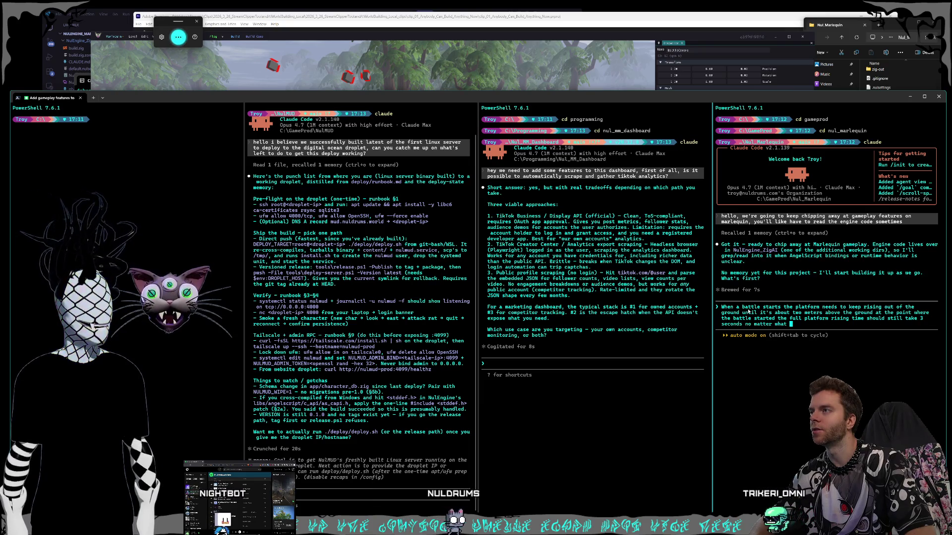
text(just the determined end point for where it needs to )
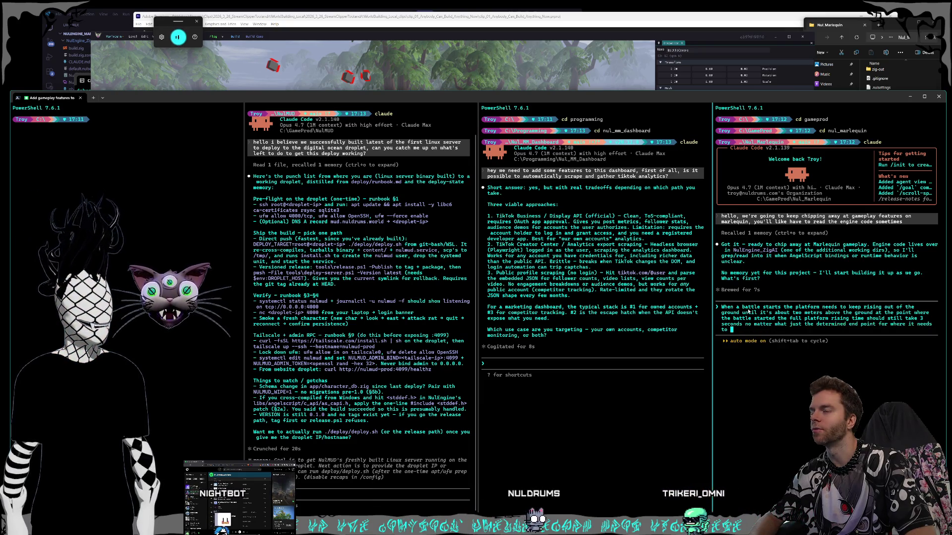
text(finally rest )
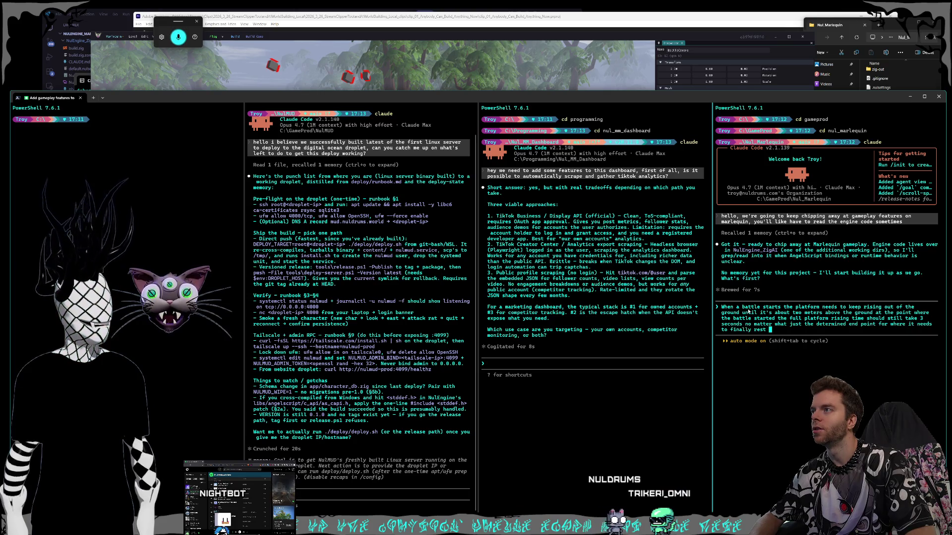
text(should be )
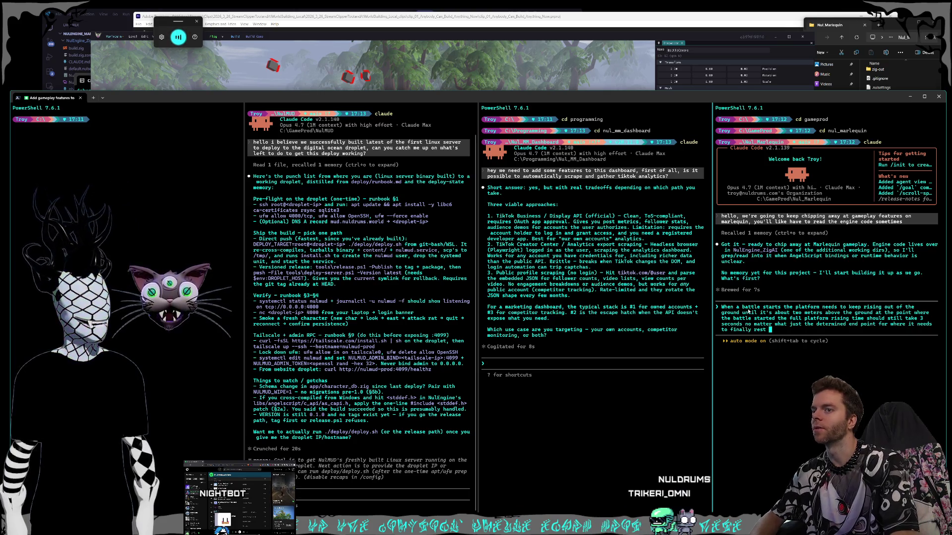
text(about two meters above the ground)
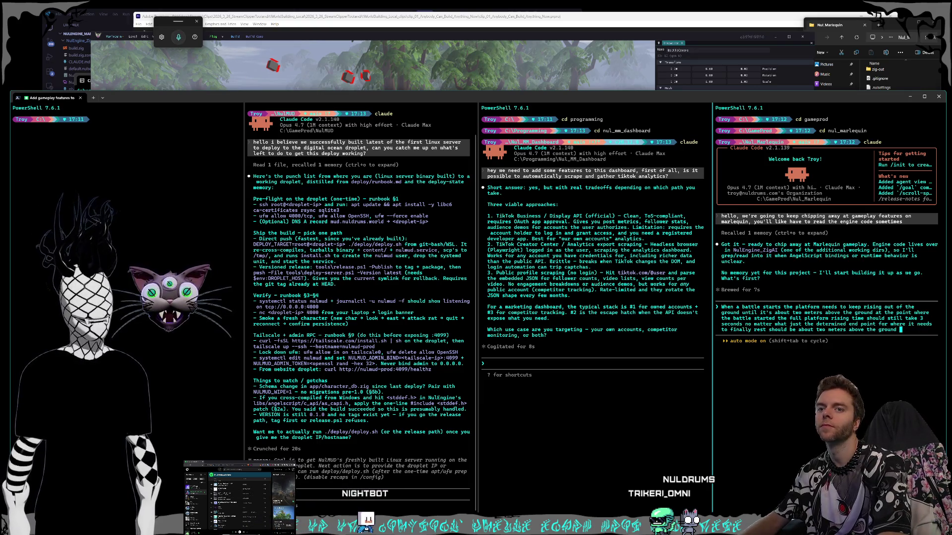
Send the three-second, two-meter platform-rise request and focus the marketing dashboard session prompt.
key(Return)
click(614, 35)
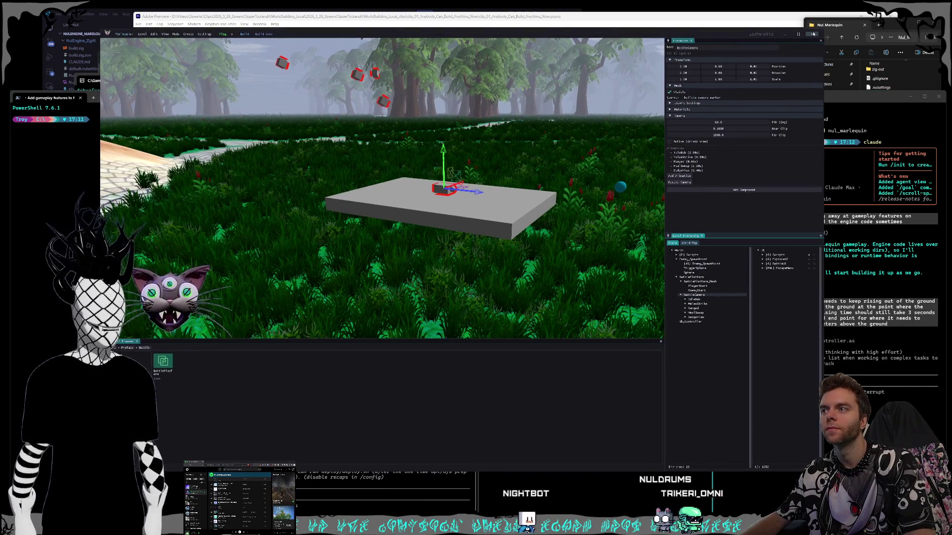
key(alt+Tab)
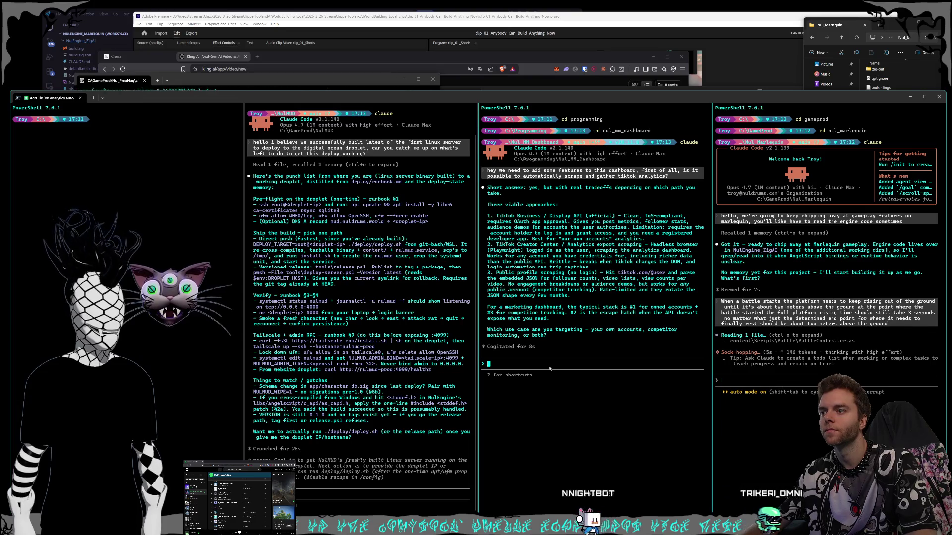
click(563, 349)
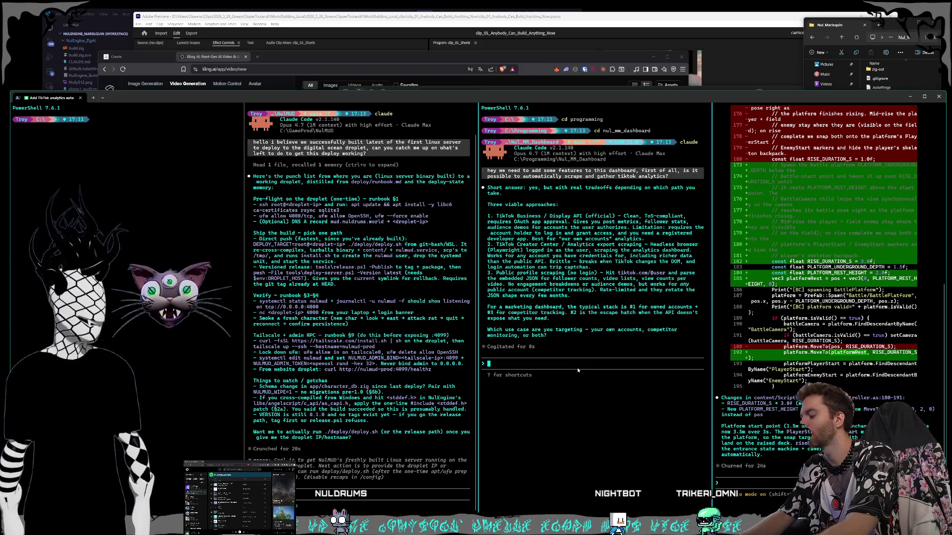
Dictate a reply by voice choosing option one, the official TikTok API approach.
key(super+h)
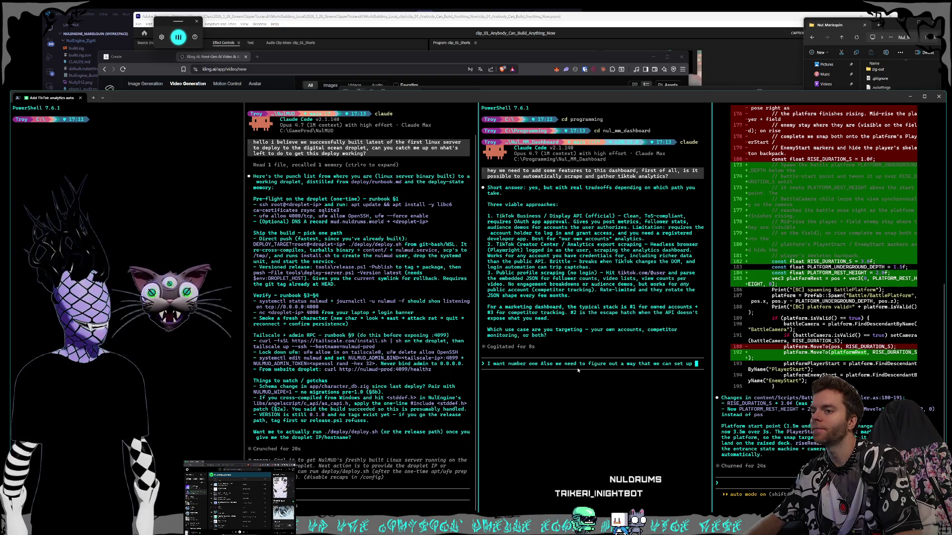
text(a feed type within a campaign that automatically)
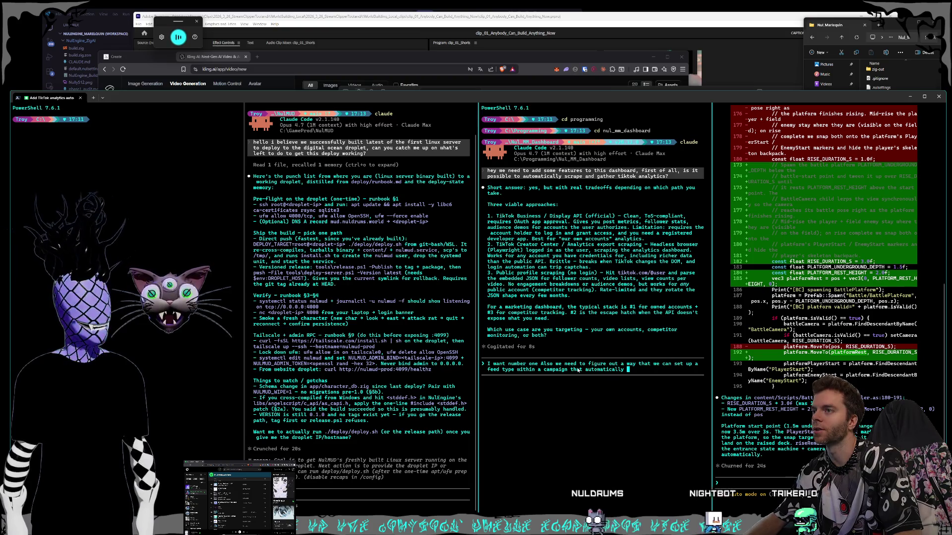
text(populates new shorts or tiktoks )
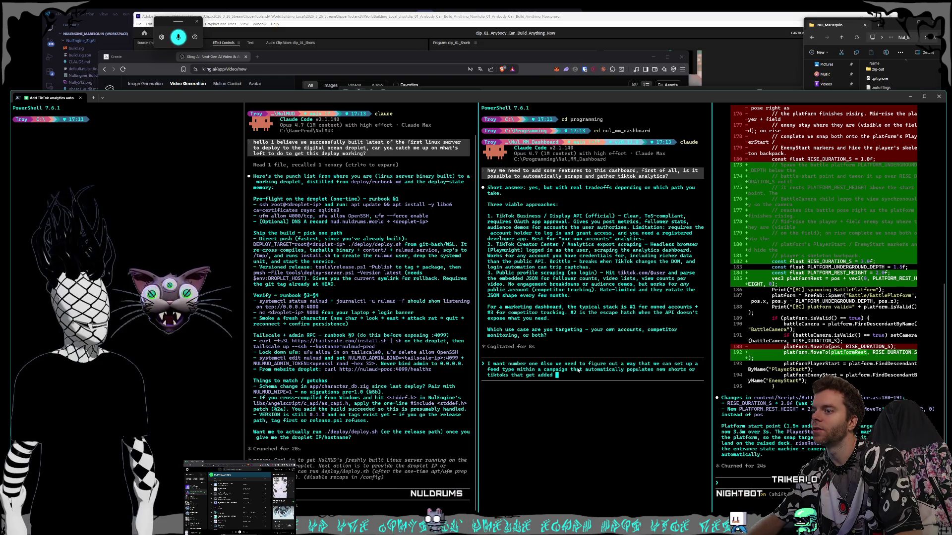
text(that get added to)
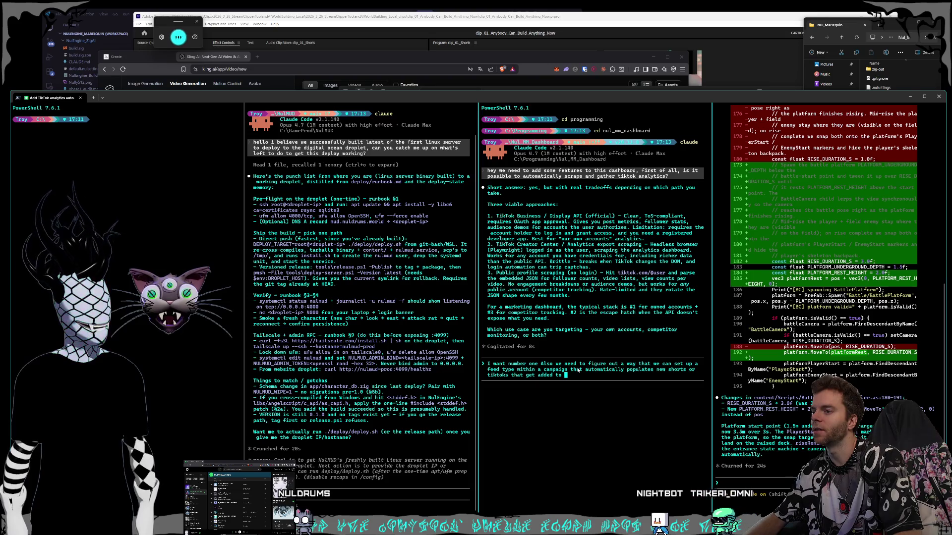
text(accounts that we have connected )
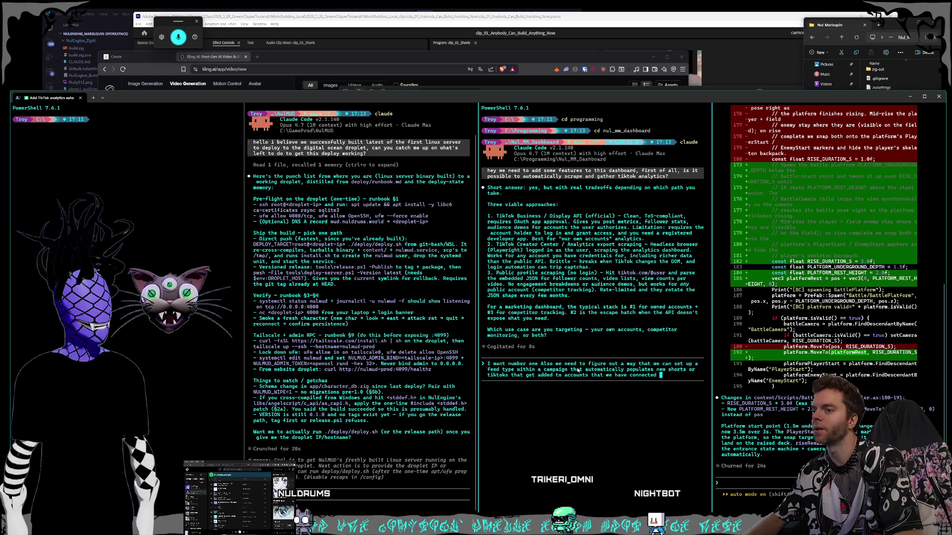
text(as a part of fetching metrics so it auto populates)
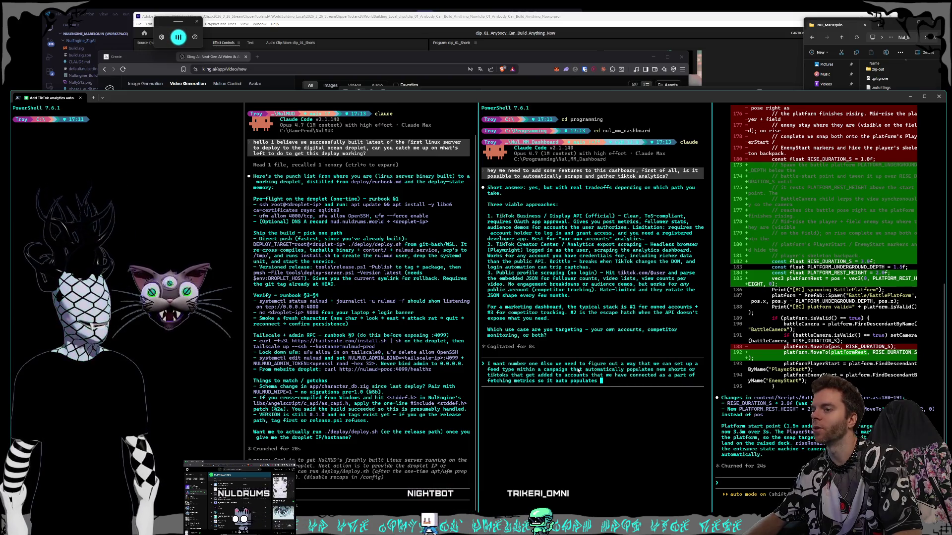
text(new posts so I don't have to keep manually entering the links for posts and stuff)
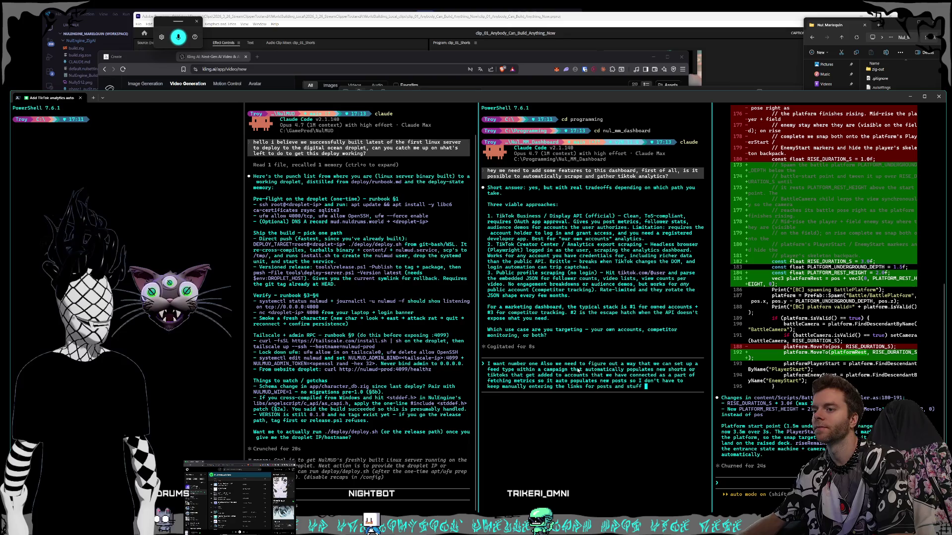
Send the auto-populating campaign feed request and bring the marketing dashboard window into place.
key(Return)
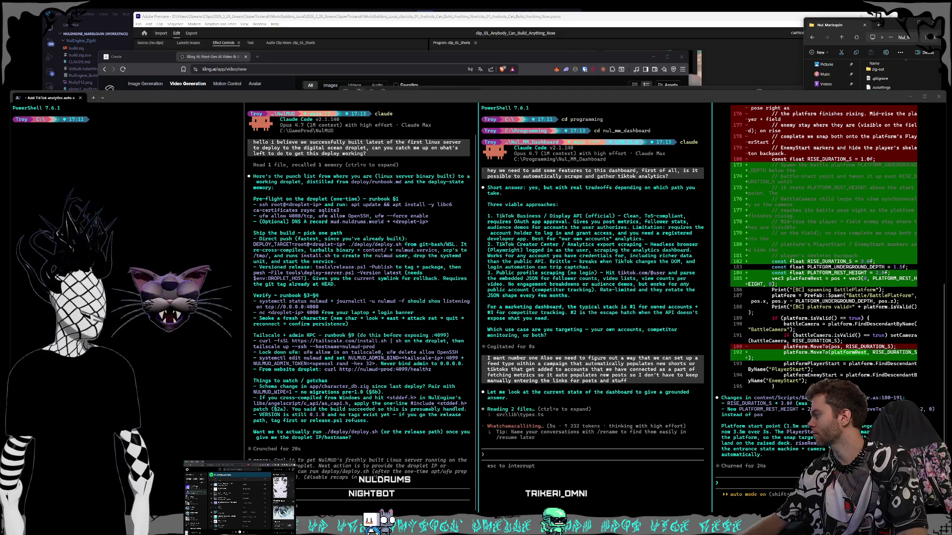
key(alt+Tab)
drag(281, 141, 314, 113)
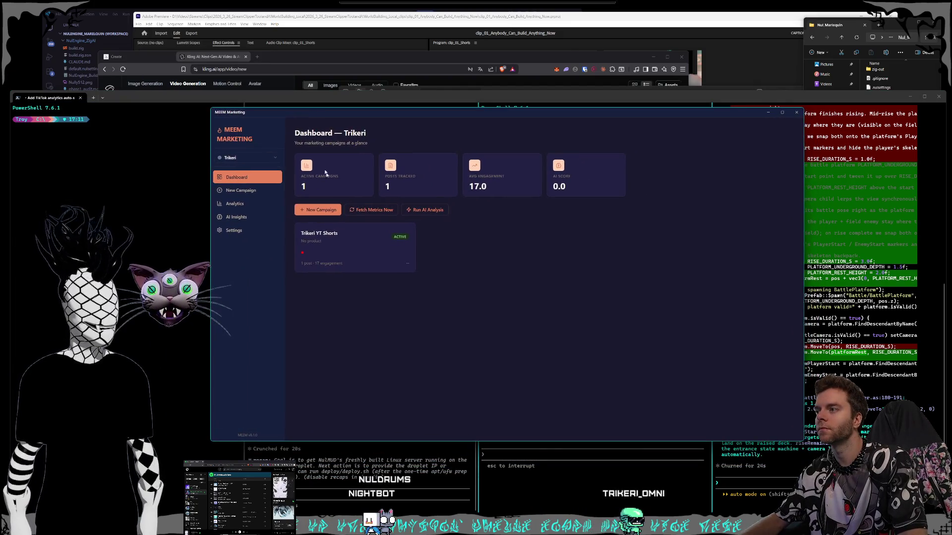
View the Trikeri YT Shorts campaign, capture its posts table, and expand the YouTube post's metric history.
click(338, 262)
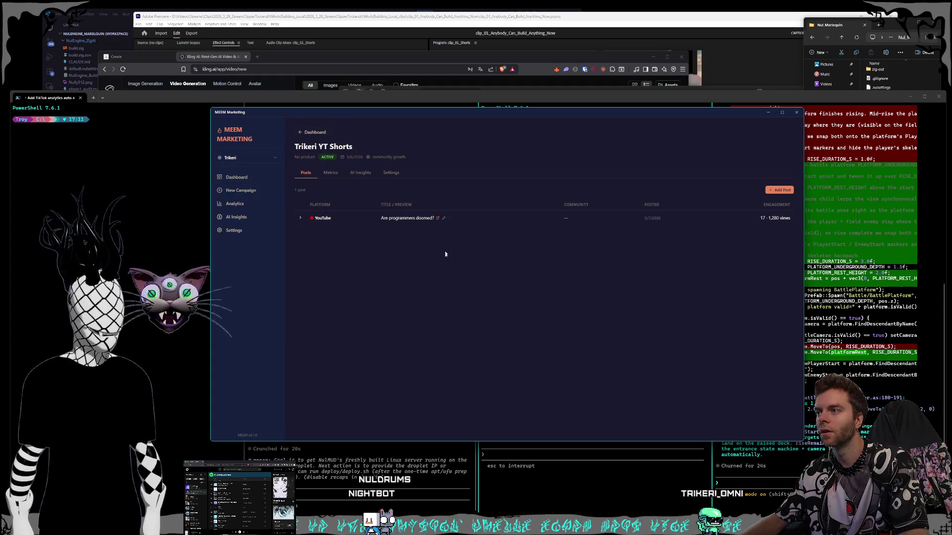
drag(419, 111, 405, 117)
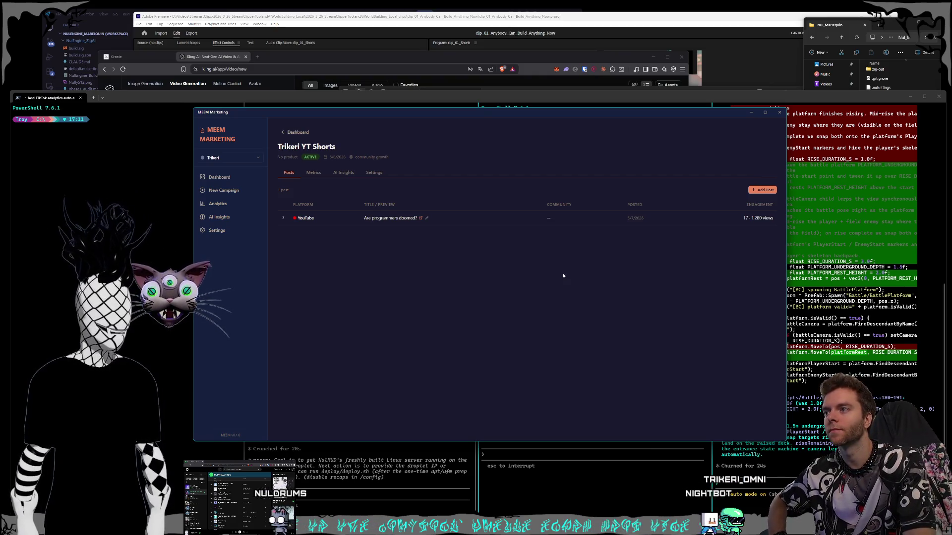
key(super+shift+s)
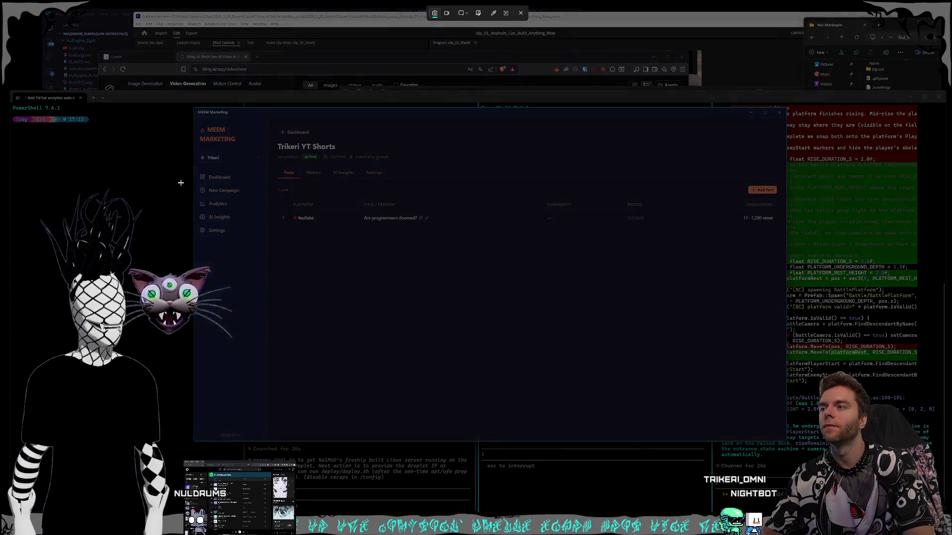
drag(274, 178, 783, 259)
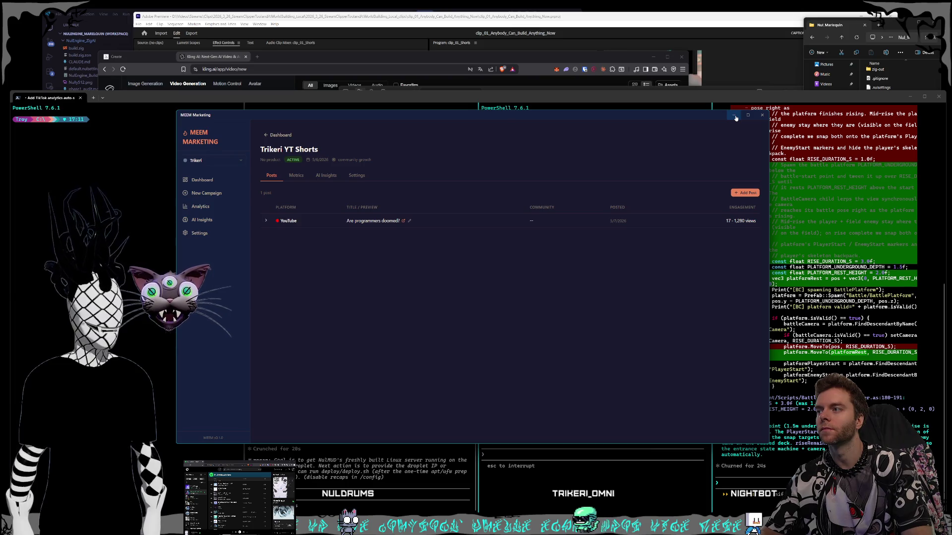
click(428, 224)
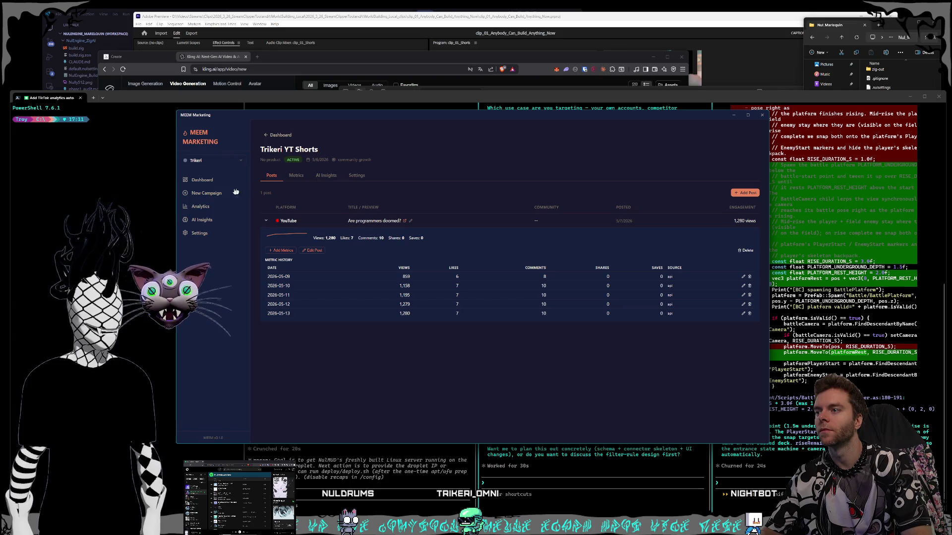
Capture the expanded posts table as a screenshot and collapse the YouTube post details.
key(super+shift+s)
drag(257, 179, 767, 330)
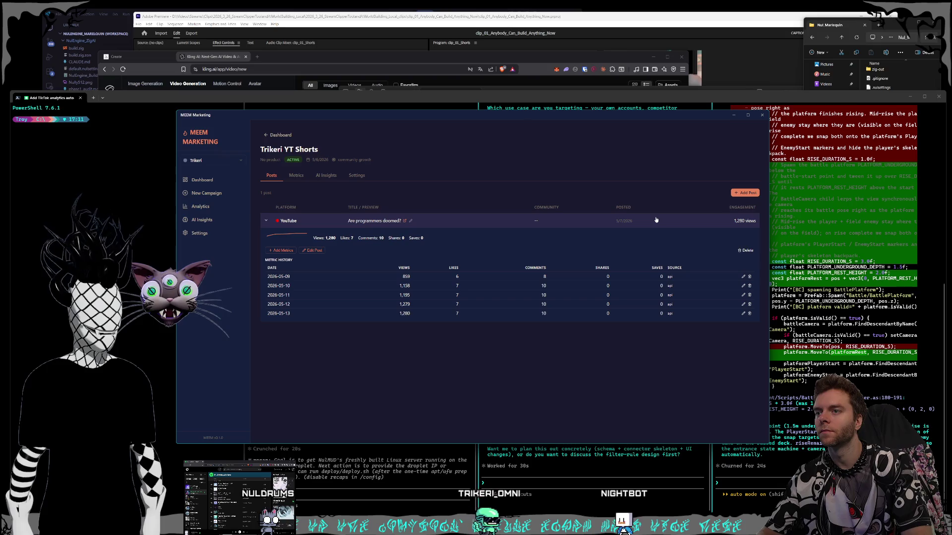
click(601, 220)
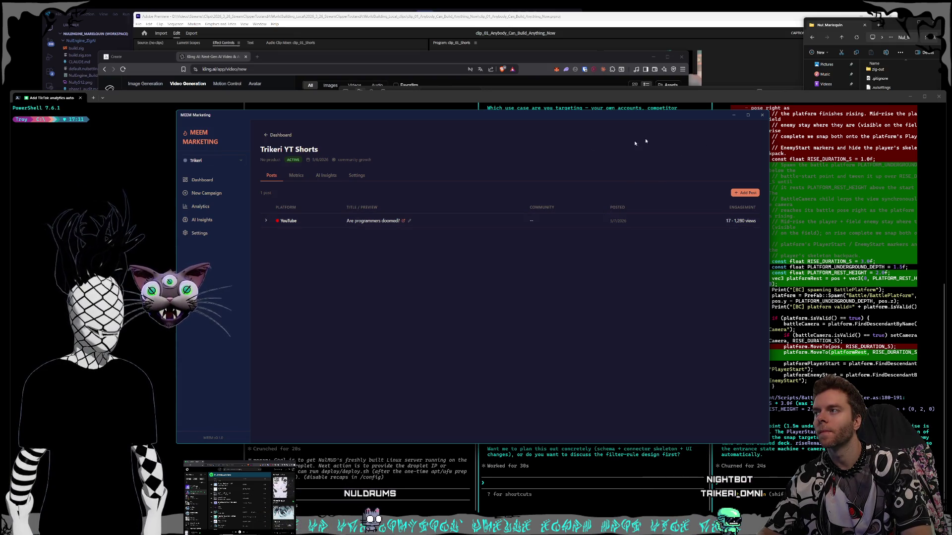
Reopen the Trikeri YT Shorts campaign from the dashboard and view its settings.
click(276, 135)
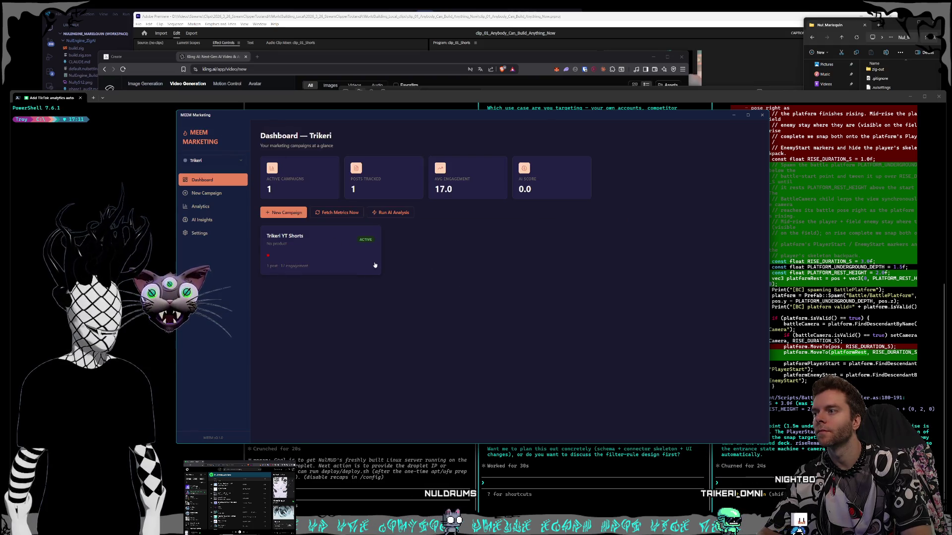
click(318, 245)
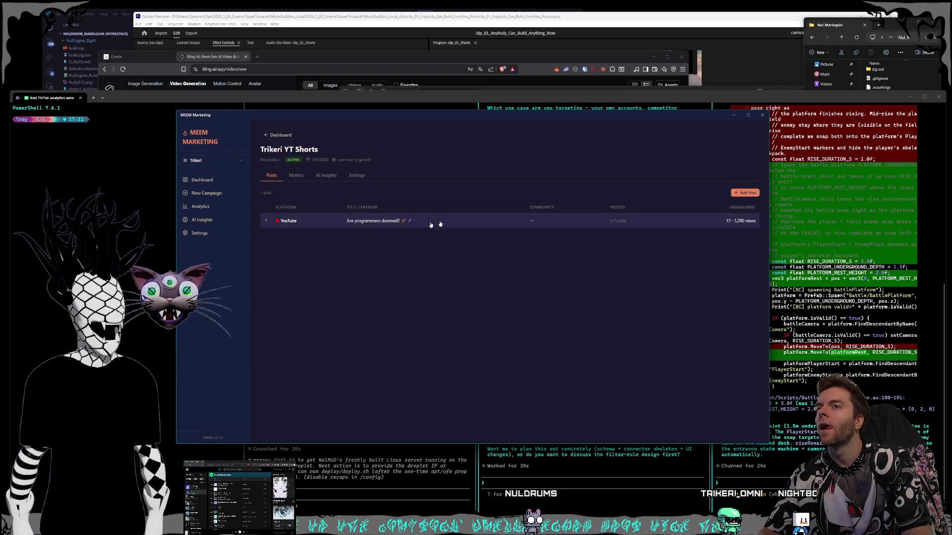
click(358, 176)
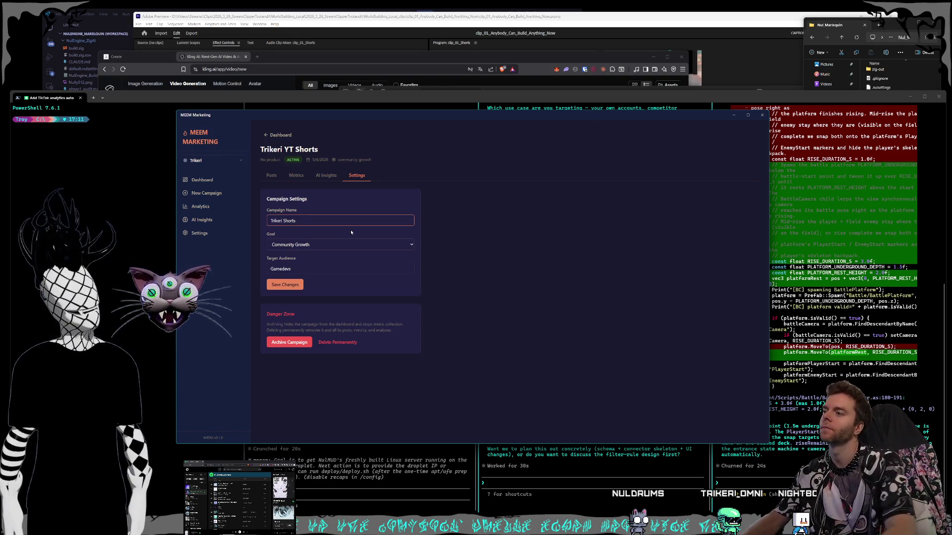
Save the campaign name as Trikeri Shorts and reopen the renamed campaign from the dashboard.
click(286, 284)
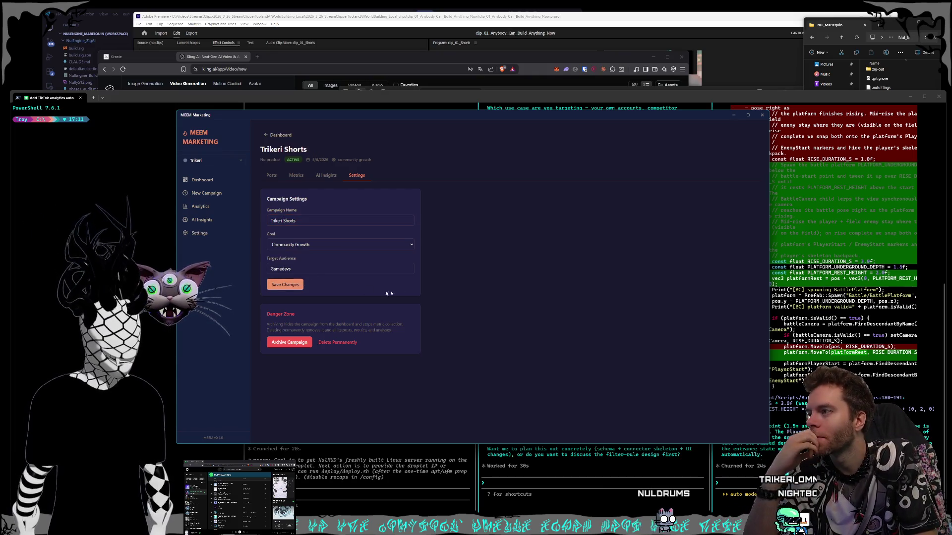
click(270, 176)
click(278, 134)
click(324, 261)
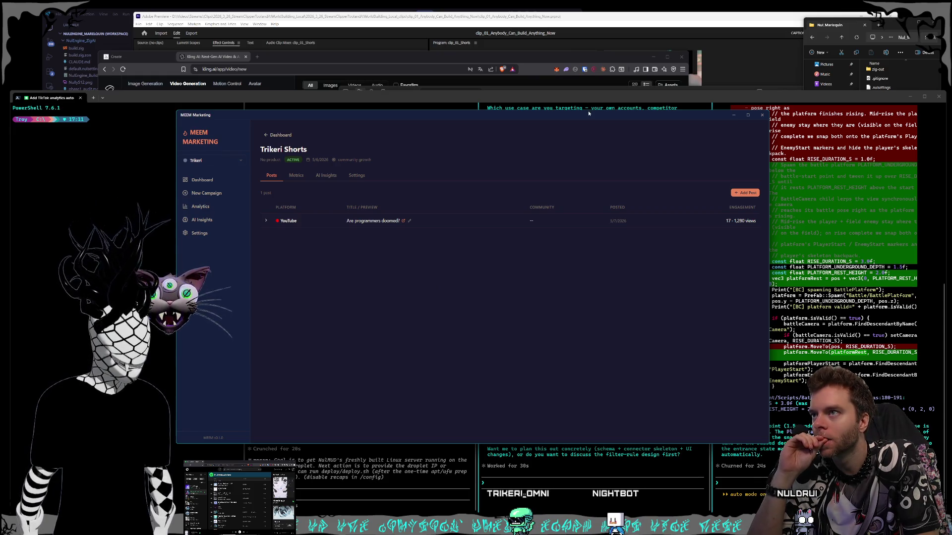
drag(588, 113, 580, 106)
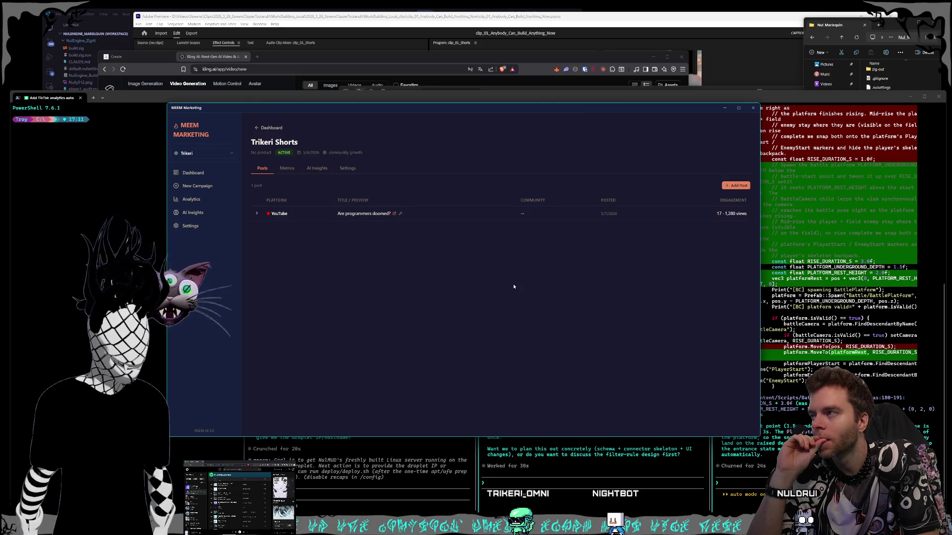
Look through the campaign's settings and sections, then bring up the Add Post form from the posts list.
click(348, 169)
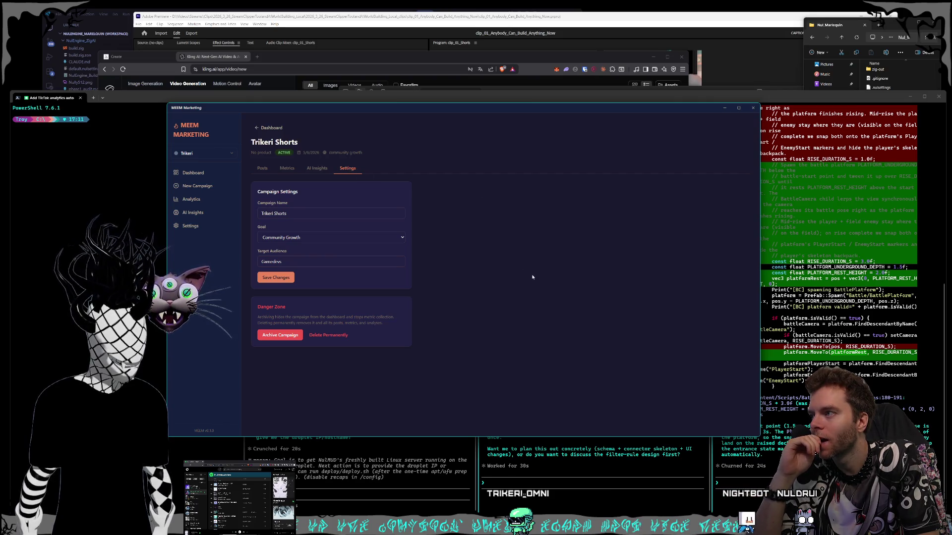
click(317, 168)
click(286, 168)
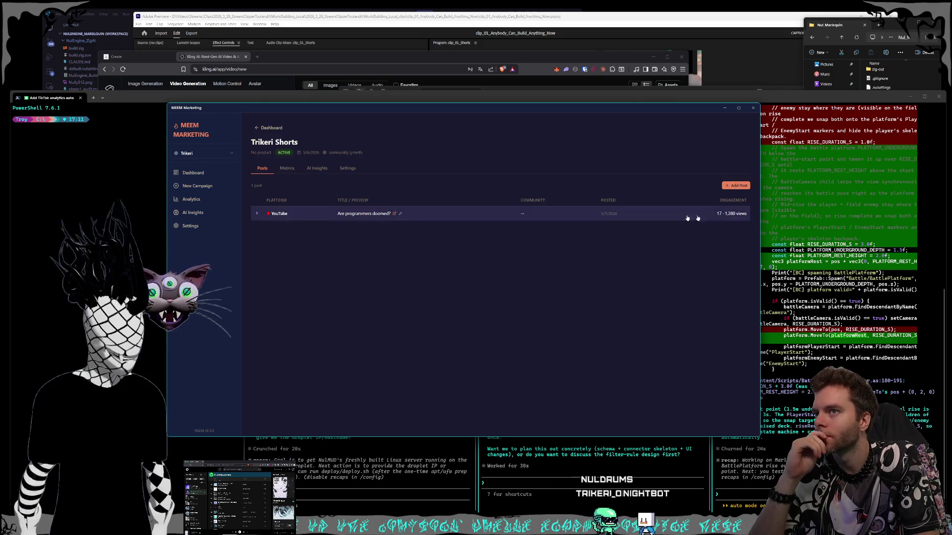
click(735, 185)
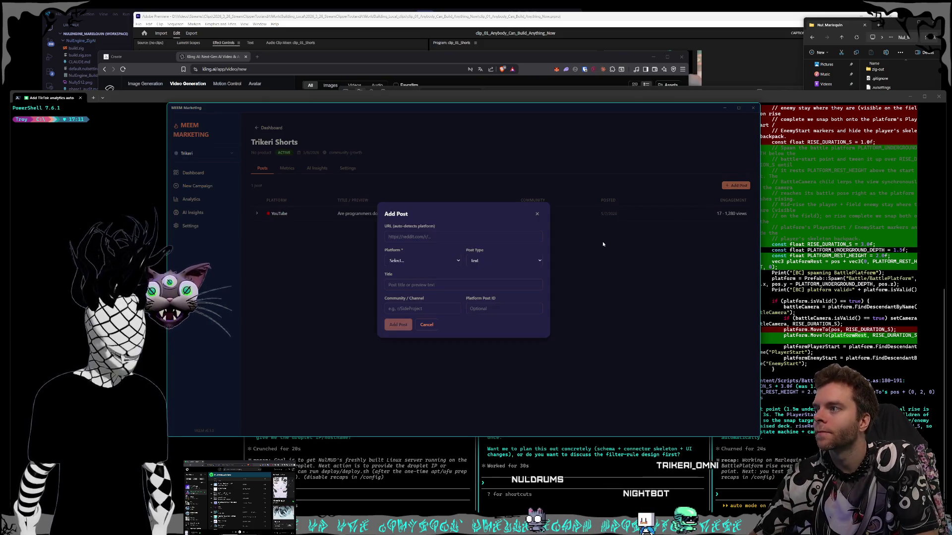
Close the Add Post form, screenshot the posts panel, and try pasting it into the Claude Code prompt.
click(539, 216)
key(ctrl+Print)
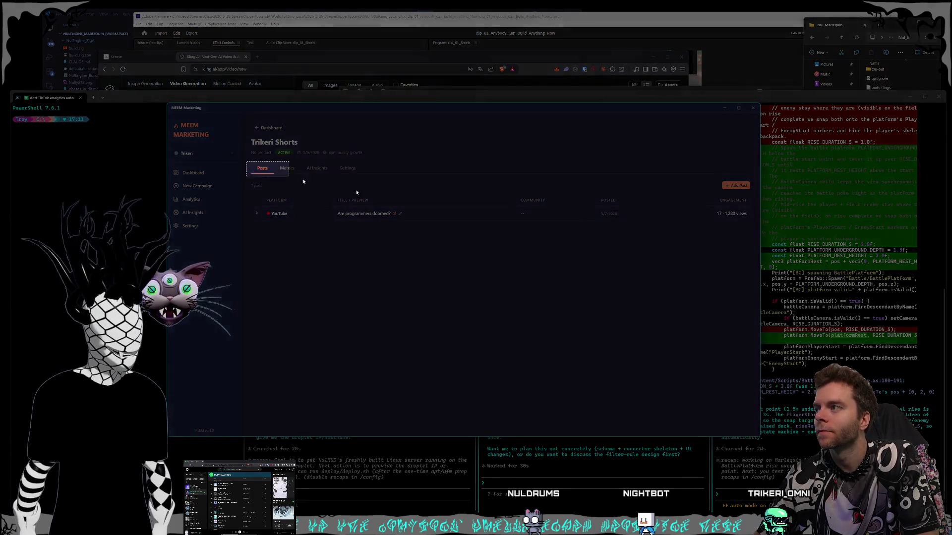
drag(749, 235, 753, 232)
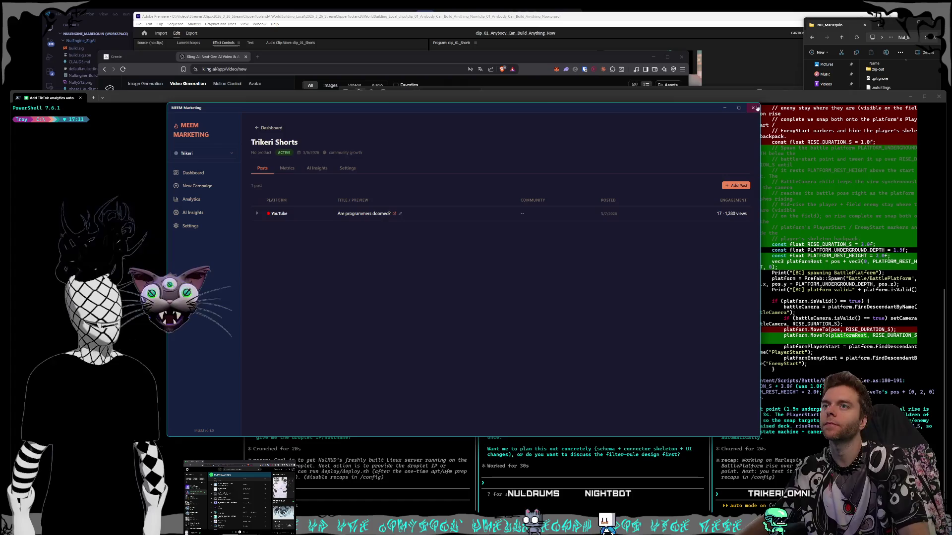
click(552, 459)
key(ctrl+v)
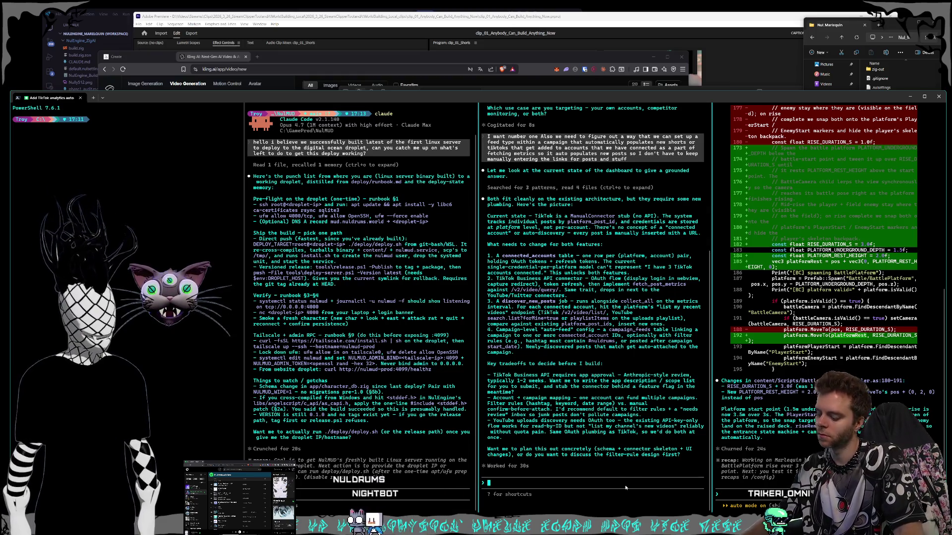
Attach the screenshot as [Image #1] and begin dictating a reply to hold off on the TikTok plan.
key(alt+v)
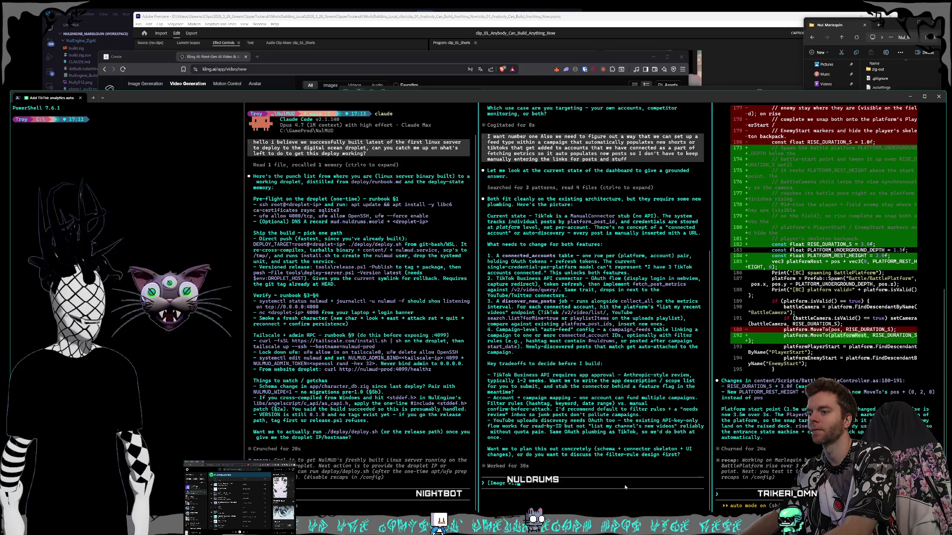
key(super+h)
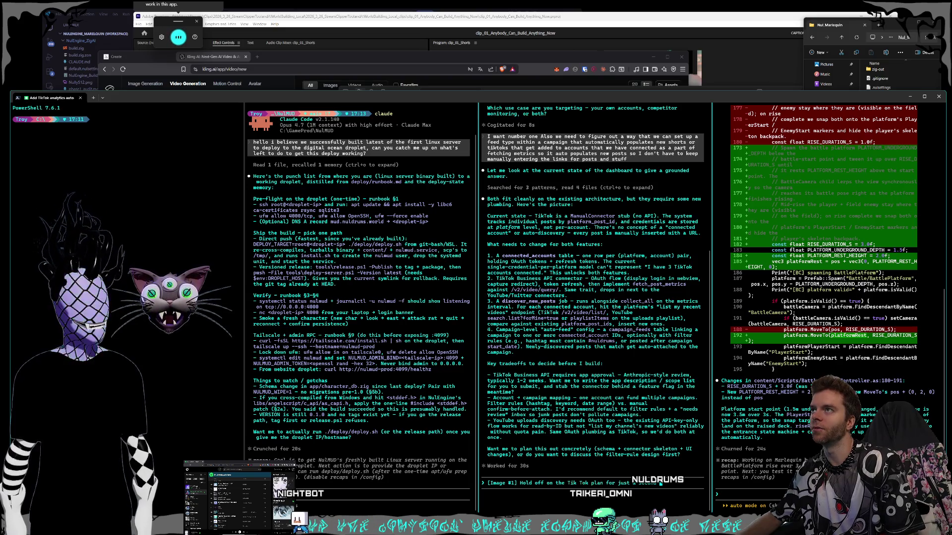
text(a second)
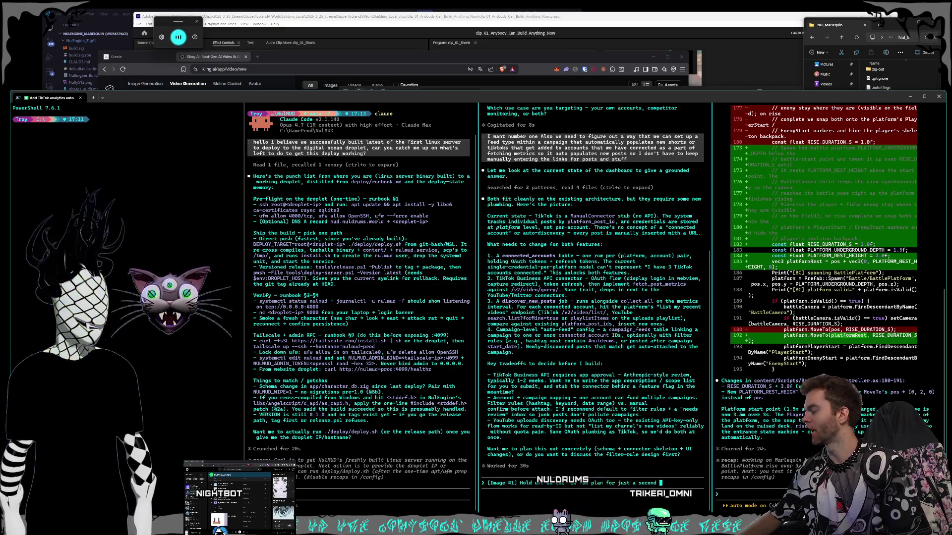
text( Let's let's narrow in on this automatic post populating thing So like I think to the left of add post here in the campaign dashboard)
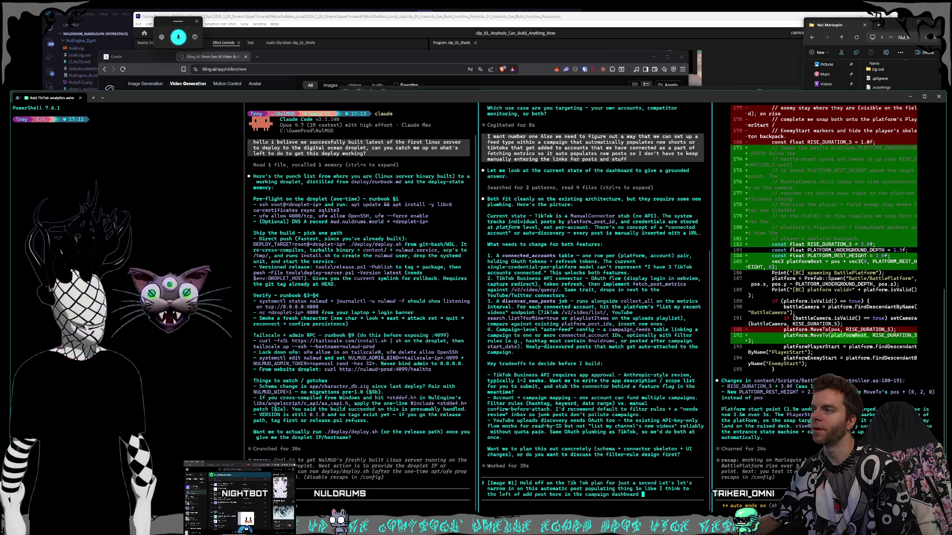
text(we need a new button that says Add feed)
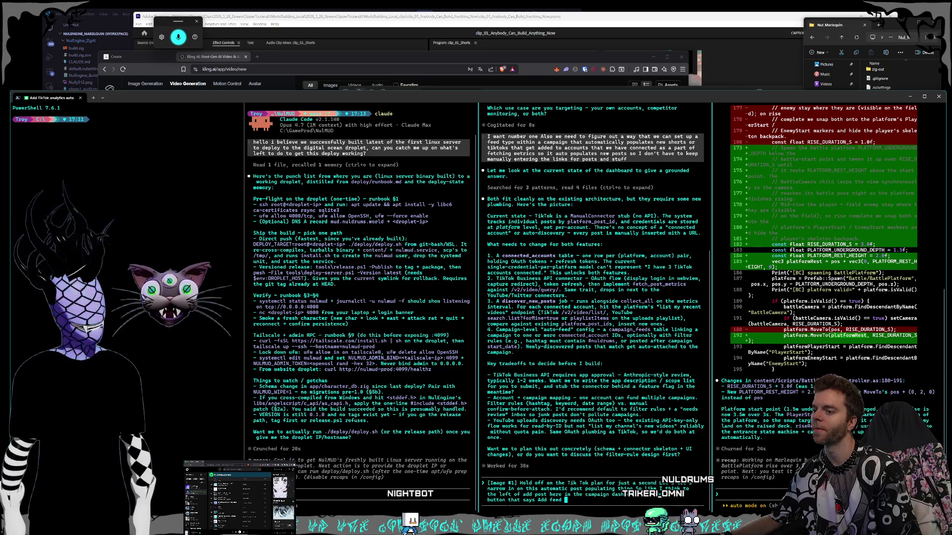
text(and in this case I want like a pop up like when you get like you get without posts)
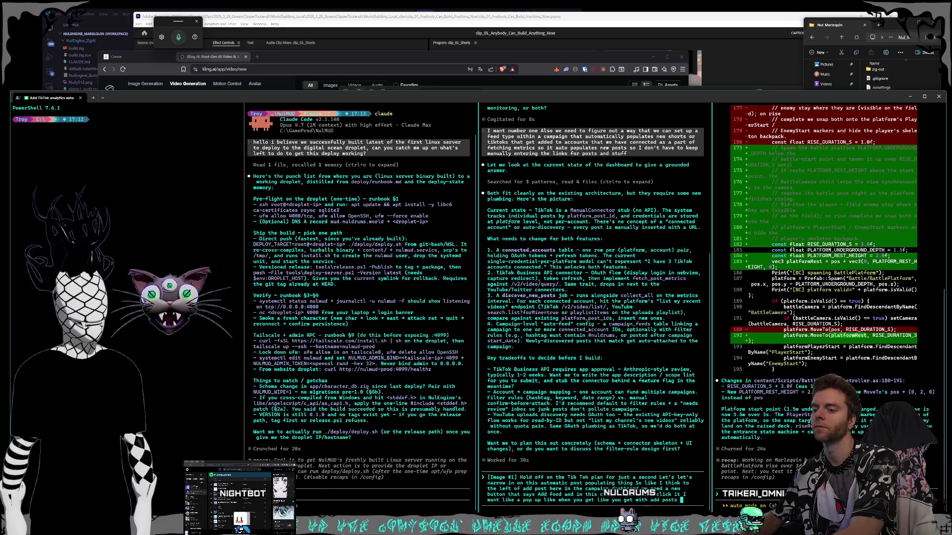
Dictate and send the Add Feed request for auto-pulling new YouTube or TikTok posts into a campaign.
key(super+h)
text(it lets me just pick Connected account that has)
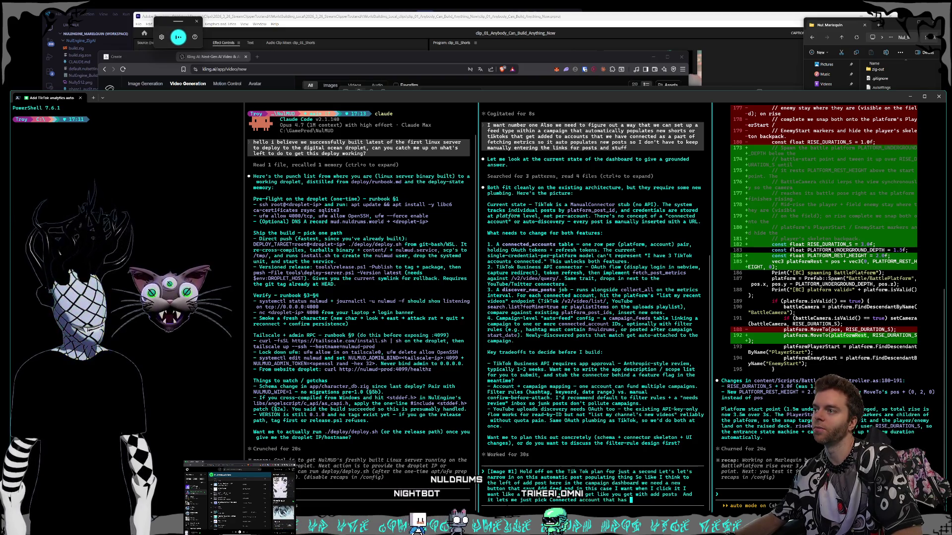
text(auto fetching capabilities right so this only includes )
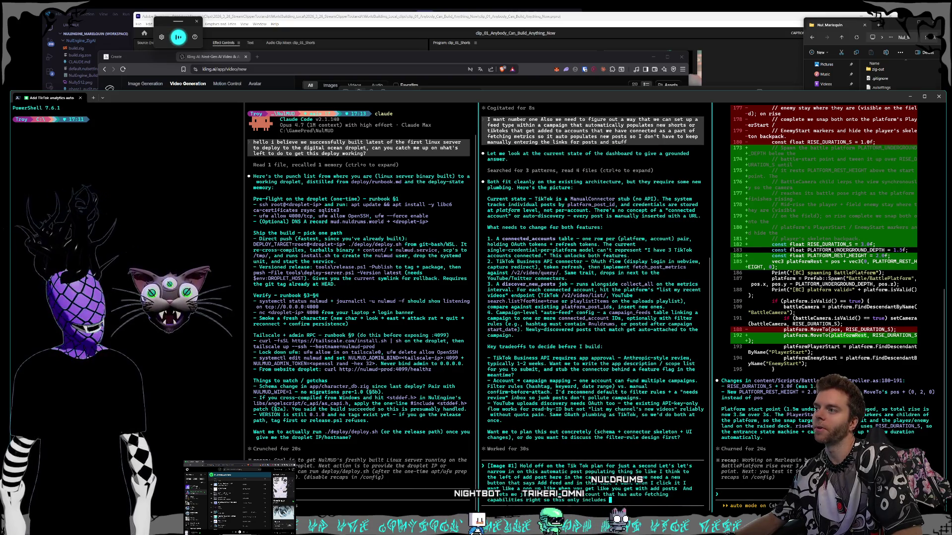
text(Youtube X tik Tok)
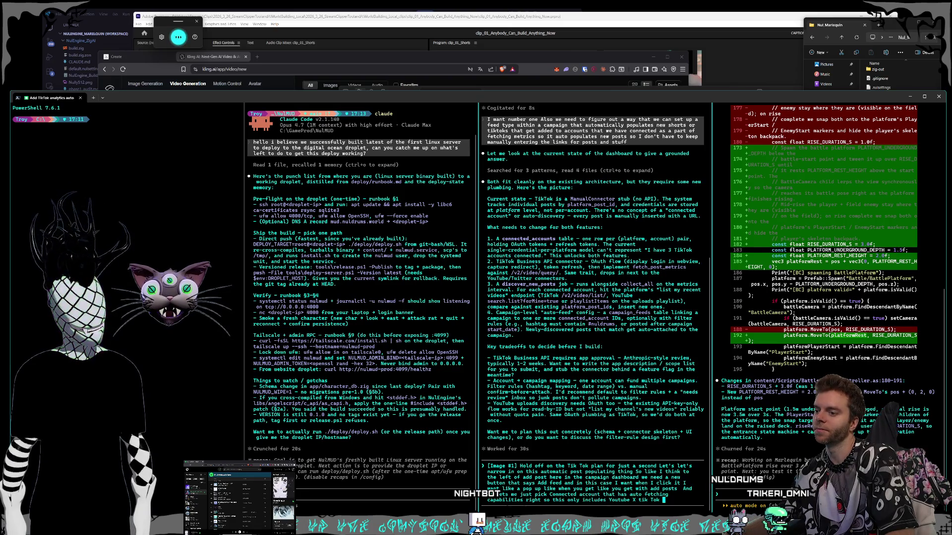
text( but not Instagram etc)
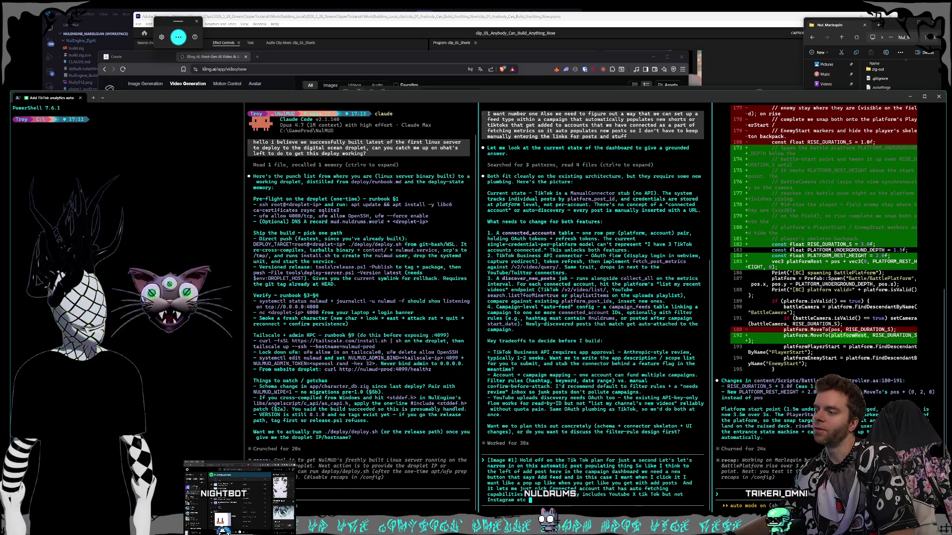
text(And I would choose Youtube)
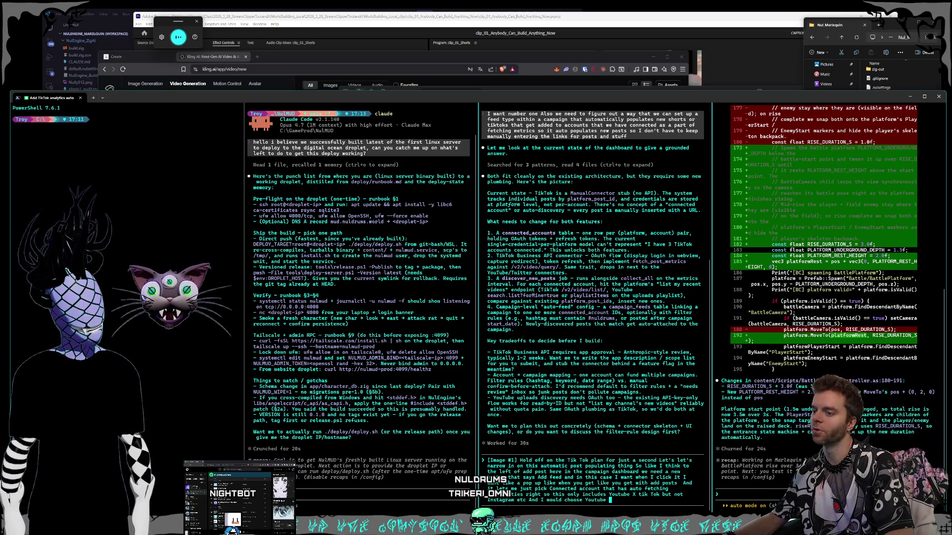
text(and if I choose Youtube then I need a second drop down that lets me pick long form or short form)
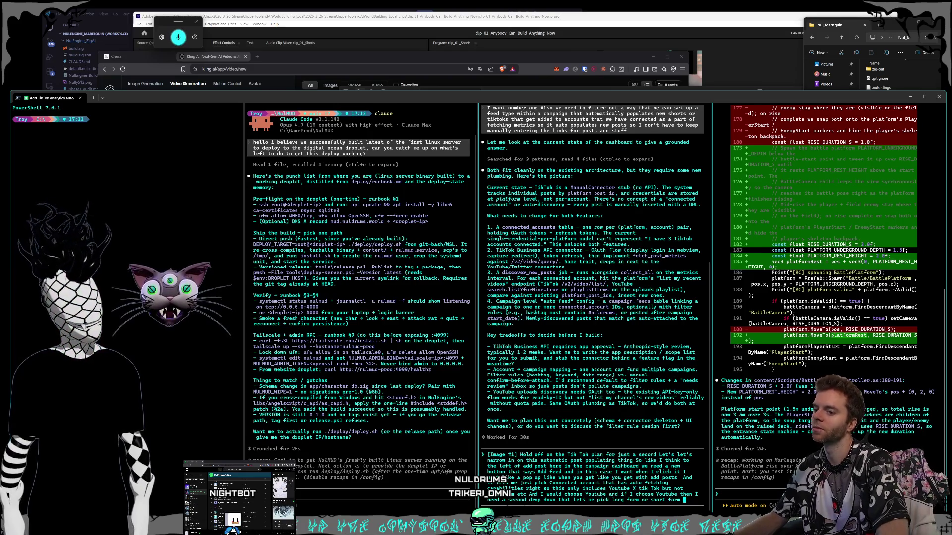
text( content or live streams)
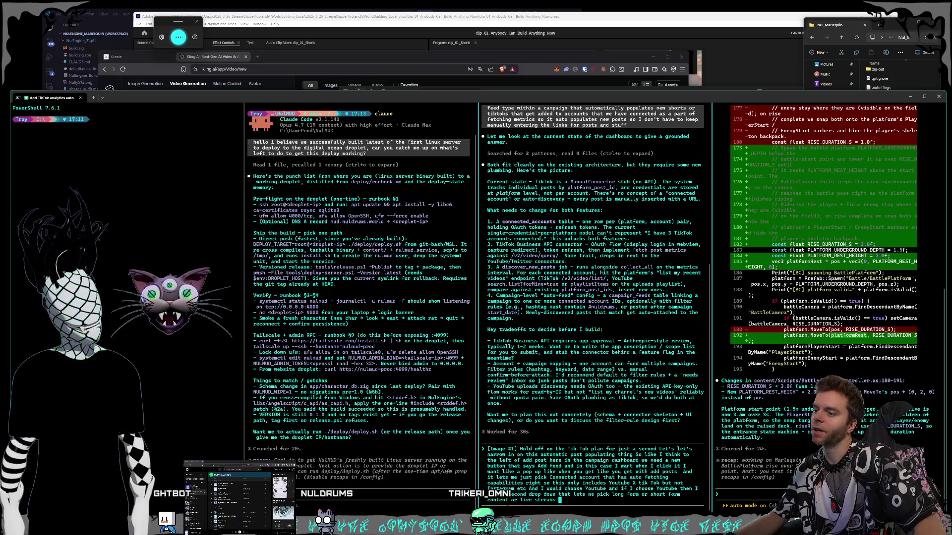
text(and then once I set that)
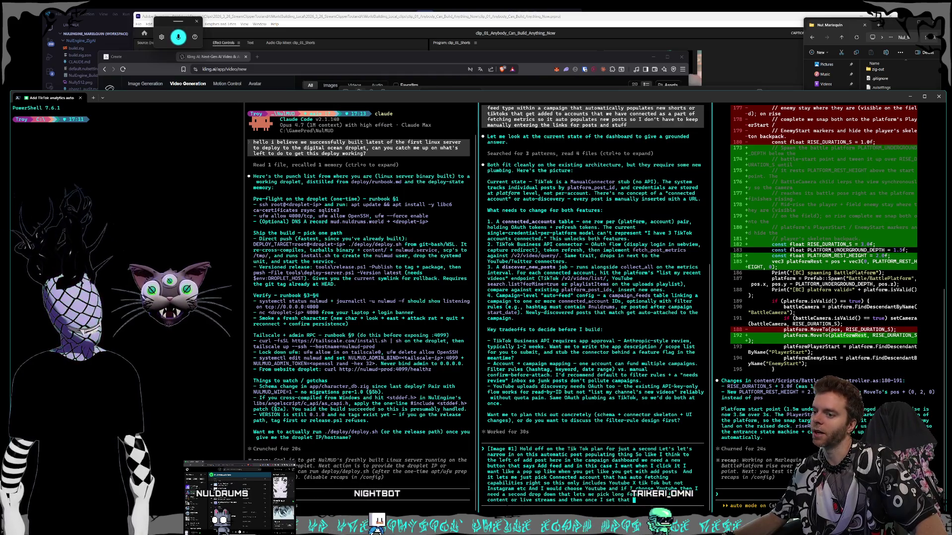
text(then every time that fetch metrics happens it auto detects)
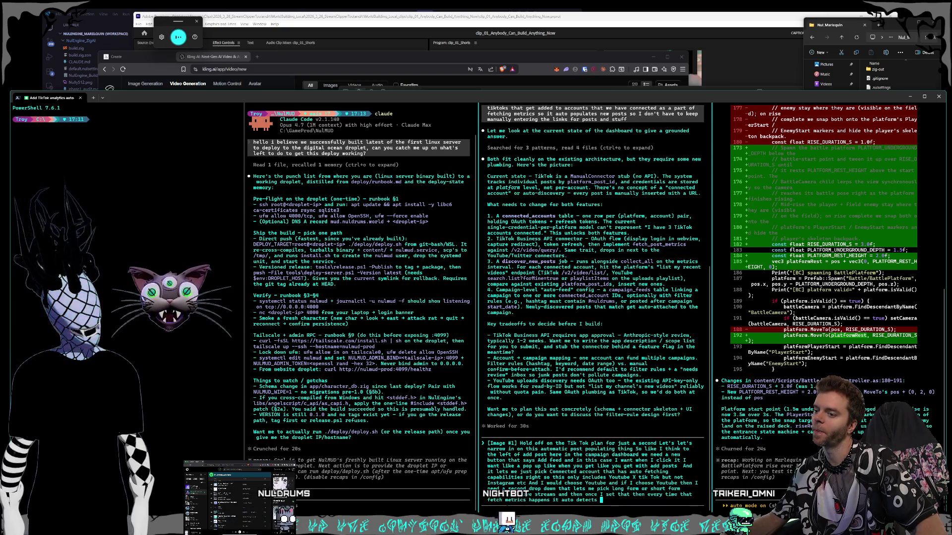
text(new posts that are newer than the most recent ones for that feed type)
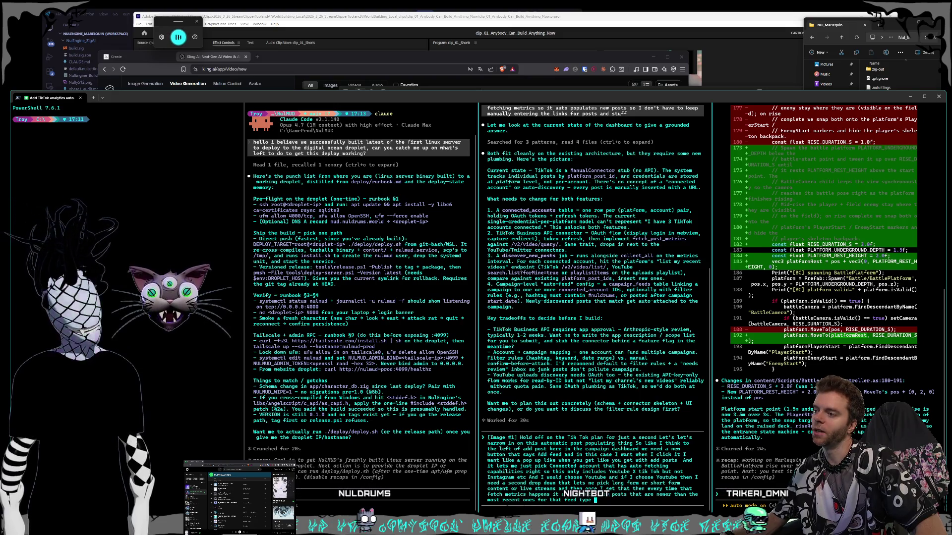
text( and pulls them in and )
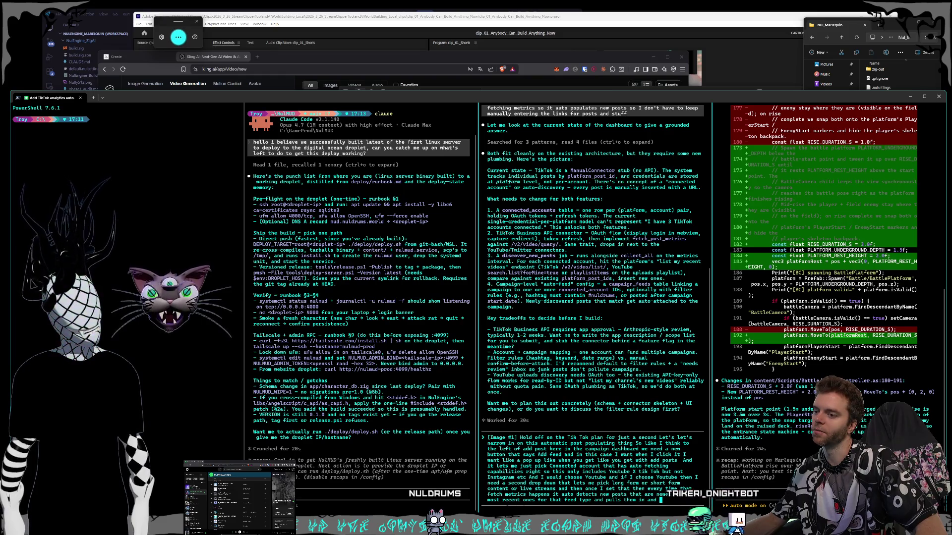
text(populates them and starts tracking them)
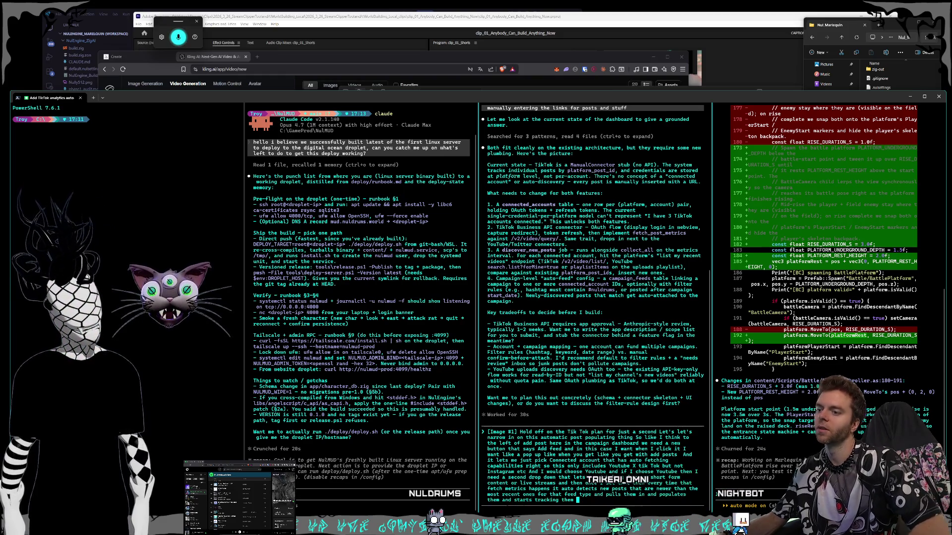
key(Return)
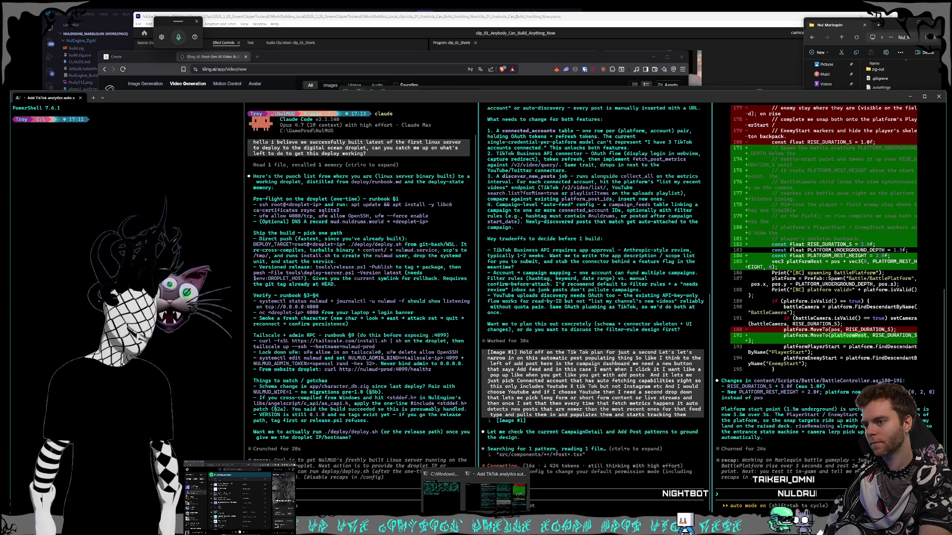
Check the campaign posts list, close MEEM Marketing, and bring the Kling video page forward.
key(alt+Tab)
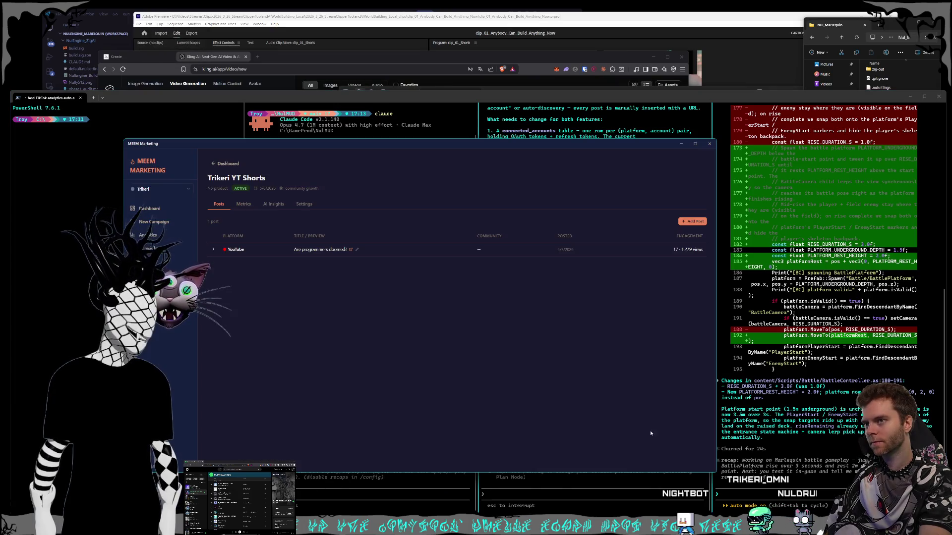
drag(526, 147, 561, 136)
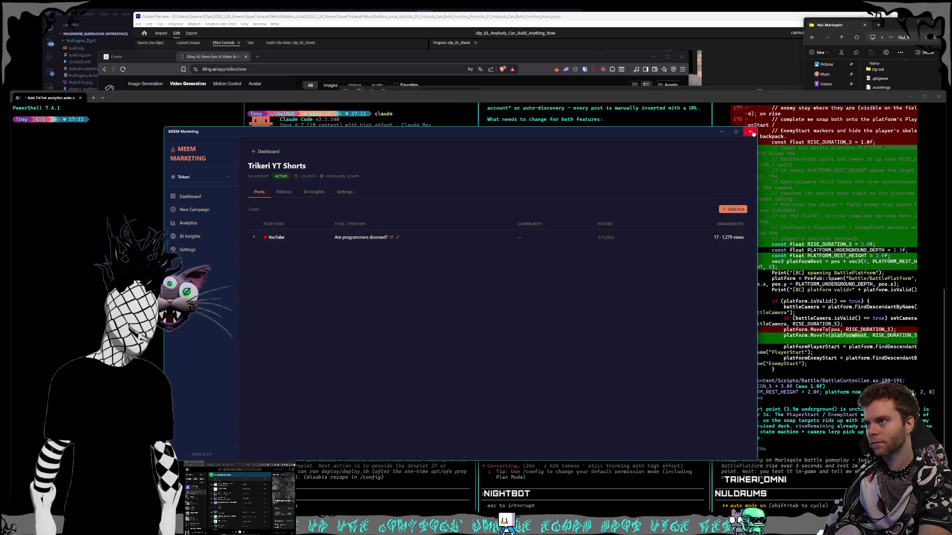
click(749, 132)
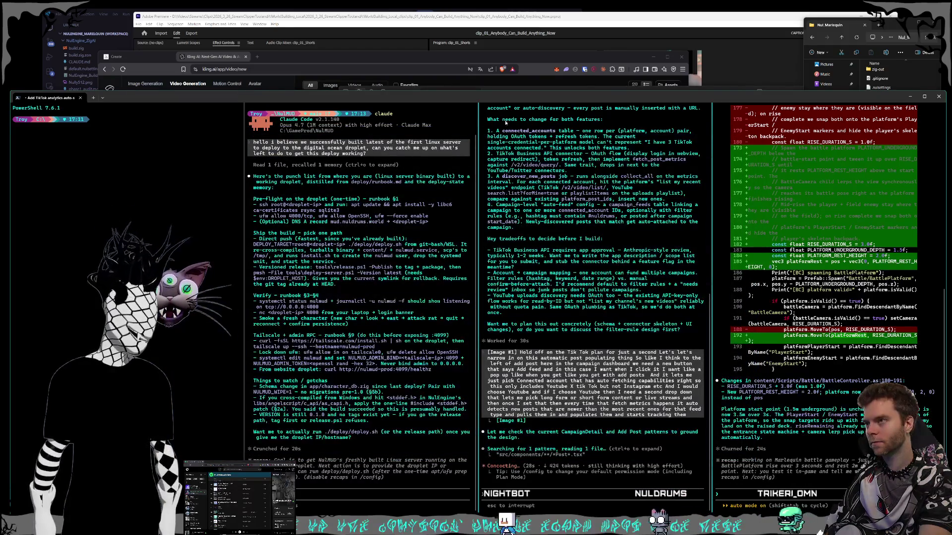
click(377, 60)
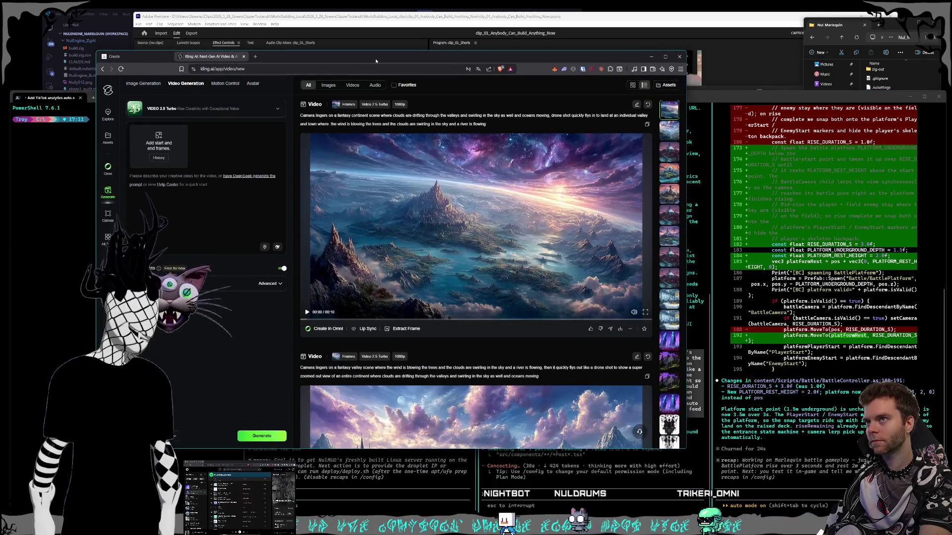
Switch to the Obsidian Scripts note, then bring the Premiere Pro 'Anybody Can Build Anything Now' short forward.
drag(376, 60, 373, 60)
key(alt+Tab)
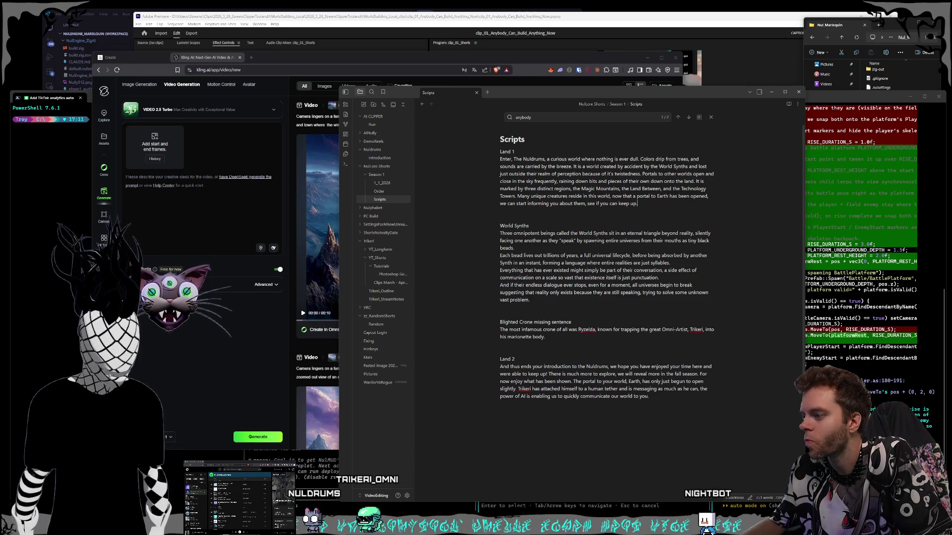
click(276, 17)
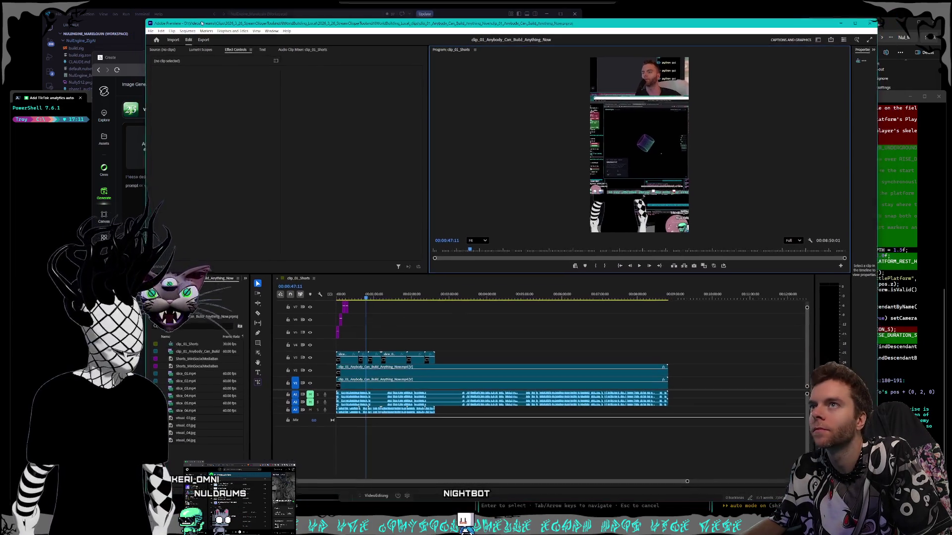
Start opening a project and browse to Storage1 > Video Productions > Nuldrums > CreatureShorts.
click(631, 263)
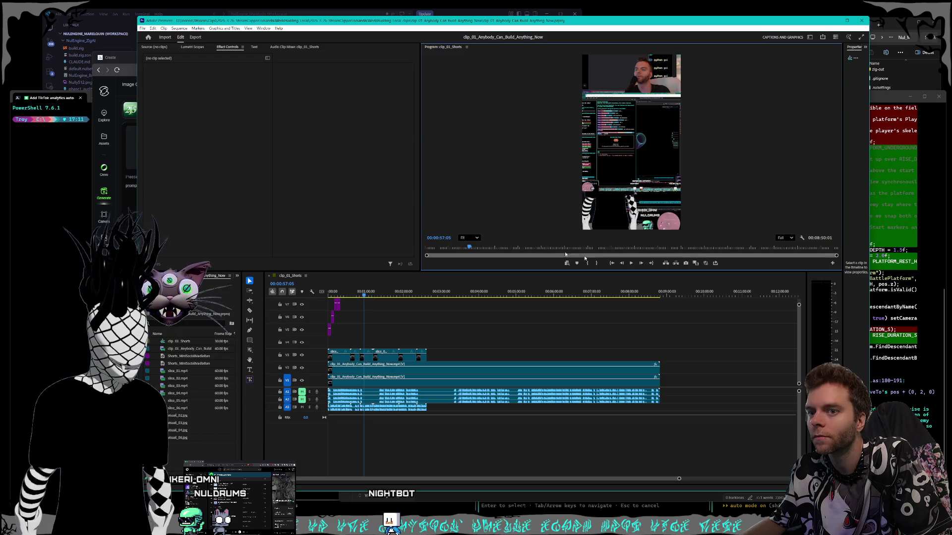
click(142, 29)
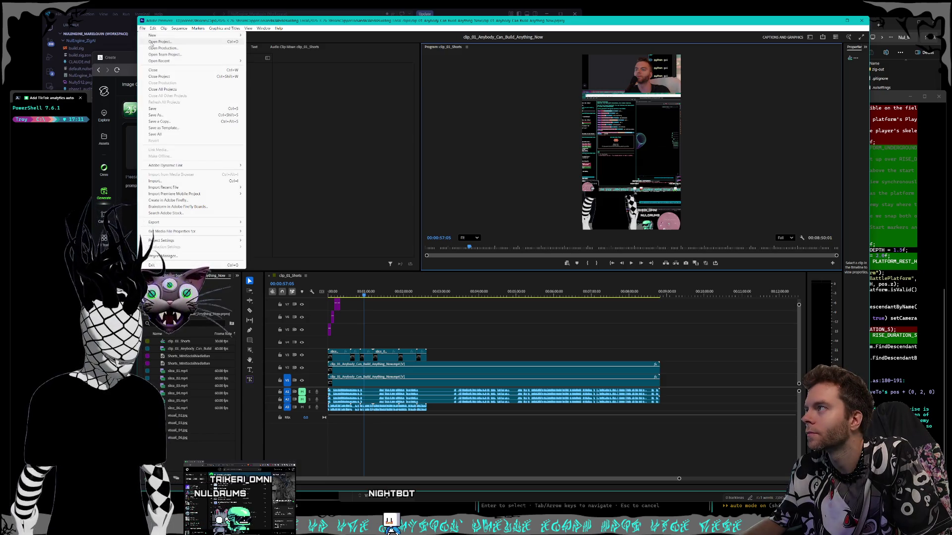
click(159, 42)
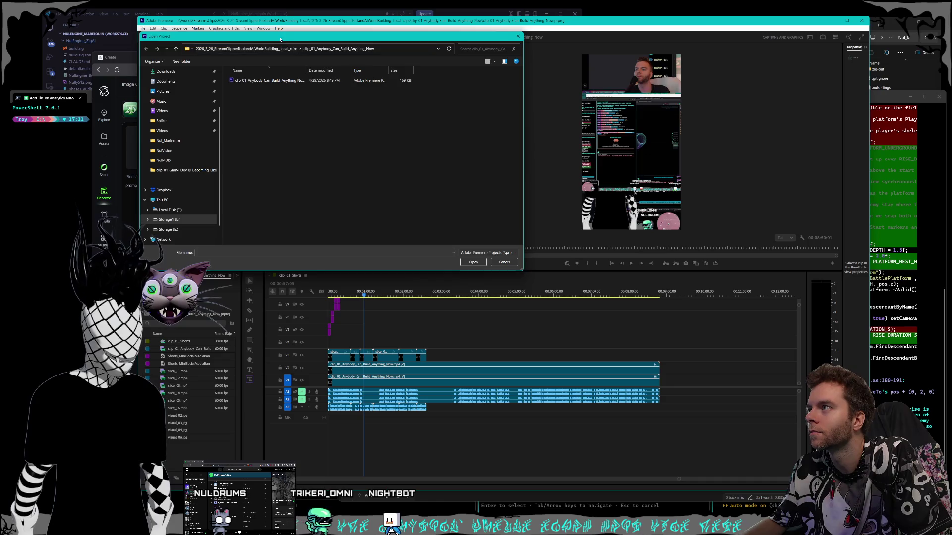
click(409, 114)
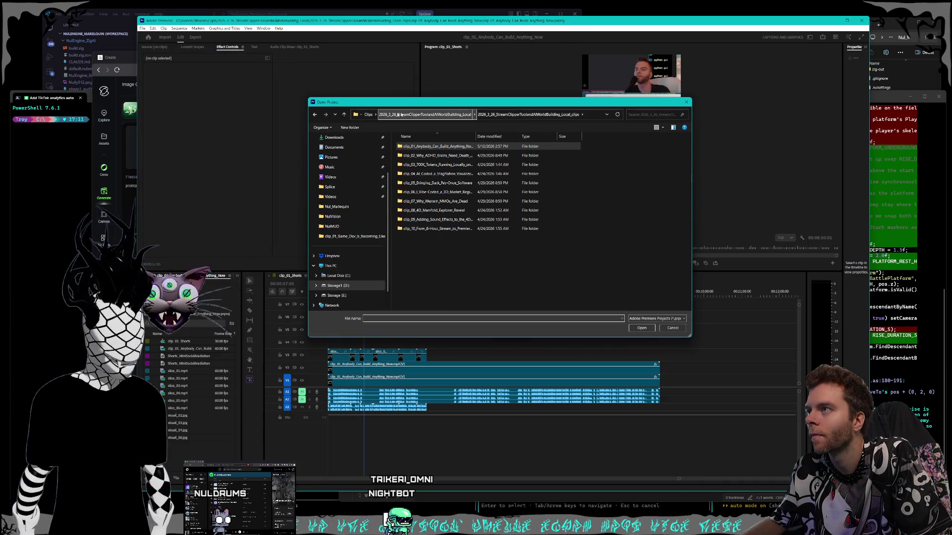
click(343, 287)
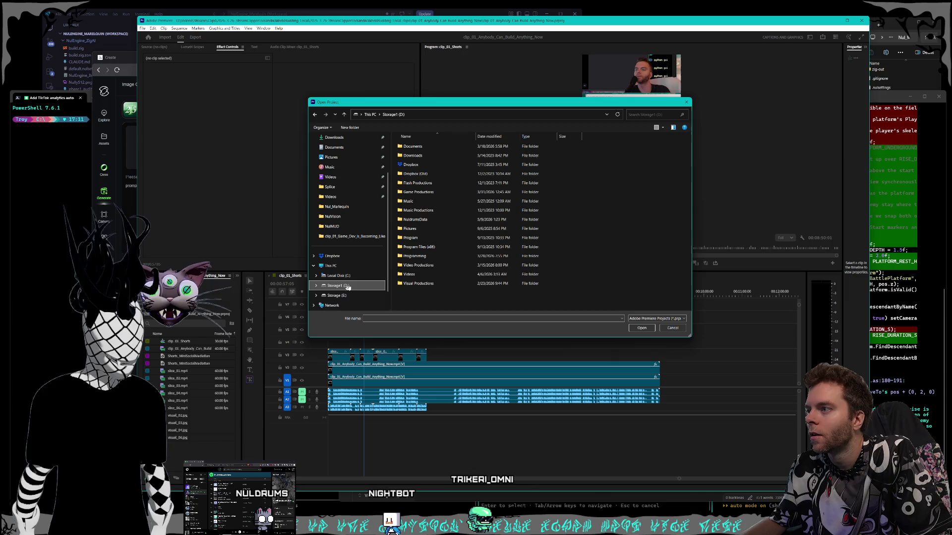
double_click(420, 265)
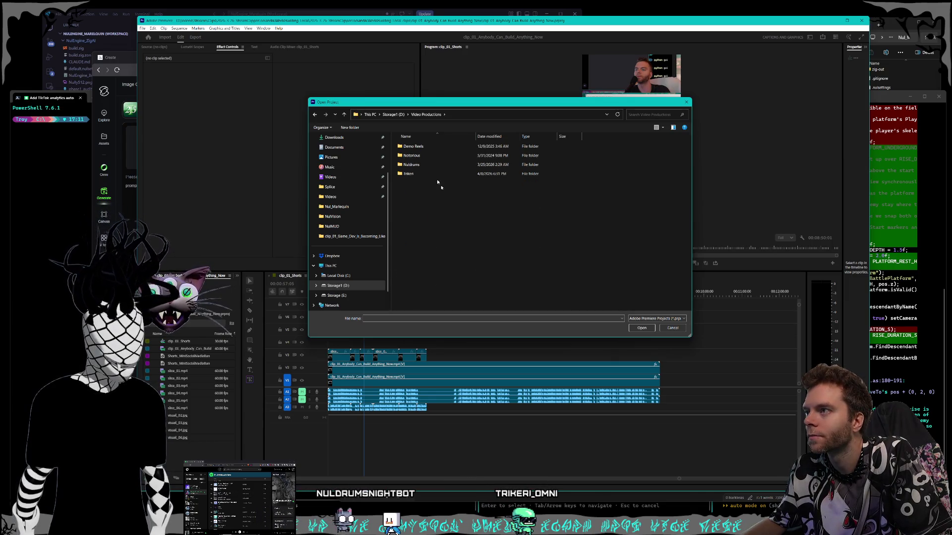
double_click(416, 165)
double_click(420, 155)
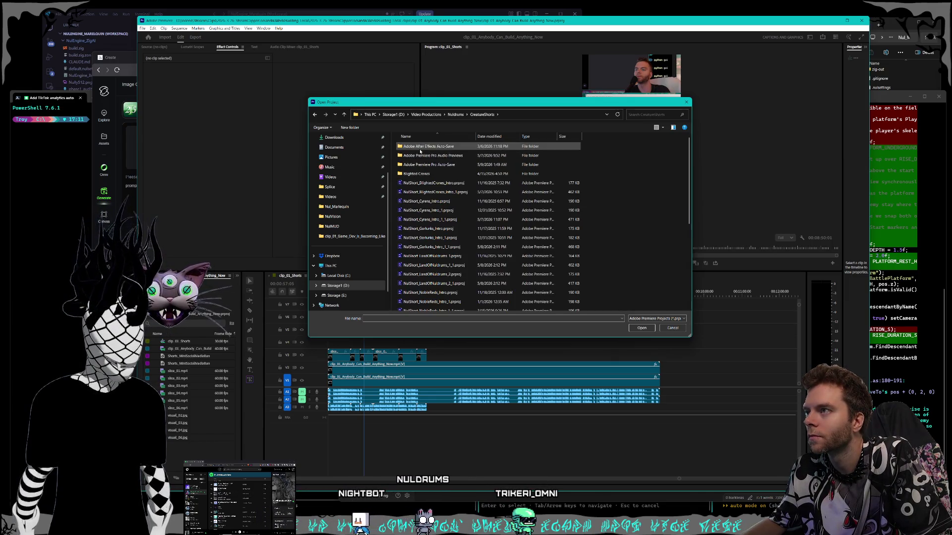
Open the NulShort_BlightedCrones_Intro_1.prproj project from the CreatureShorts folder.
double_click(440, 174)
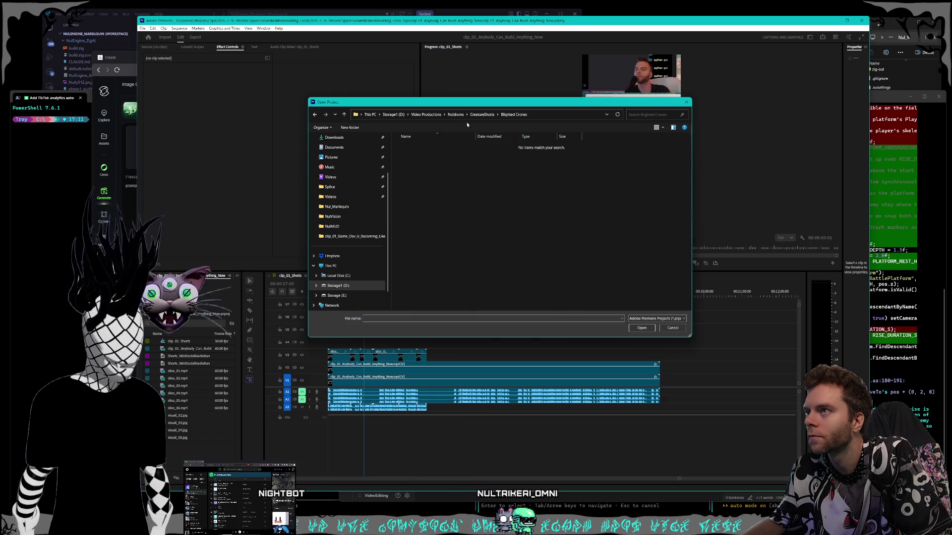
key(alt+Up)
click(459, 193)
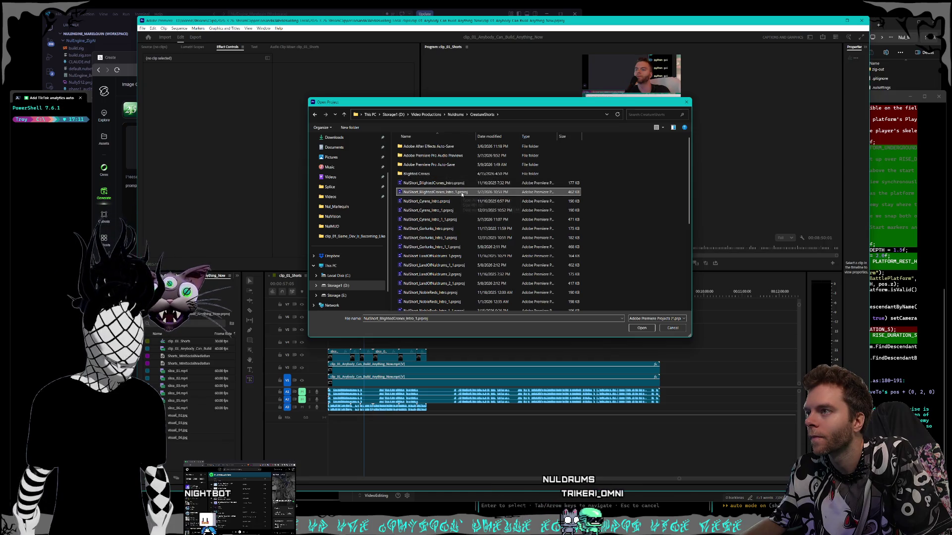
double_click(462, 193)
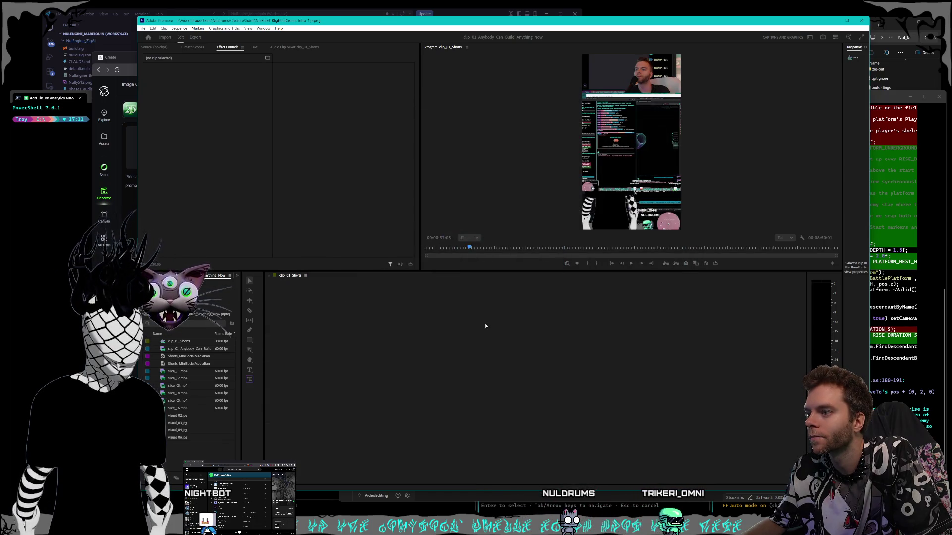
Scrub the timeline through the short's shots, from the green witch toward the end.
click(535, 291)
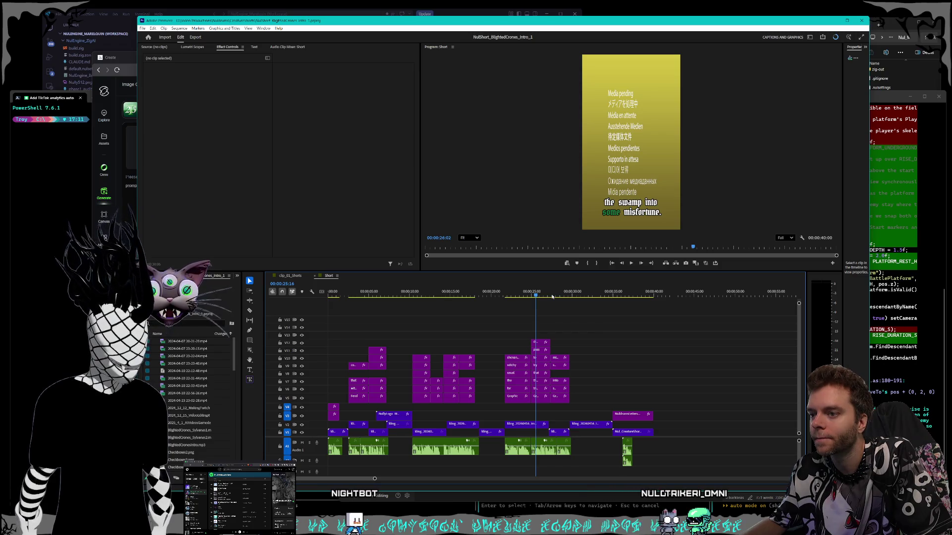
click(552, 294)
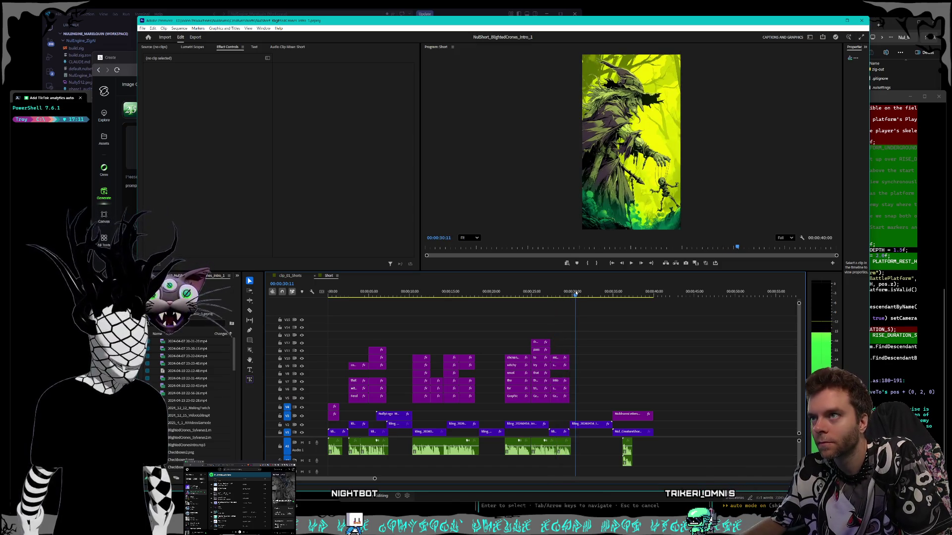
click(497, 287)
mouse_move(496, 287)
mouse_down()
mouse_move(454, 287)
mouse_move(504, 280)
mouse_up()
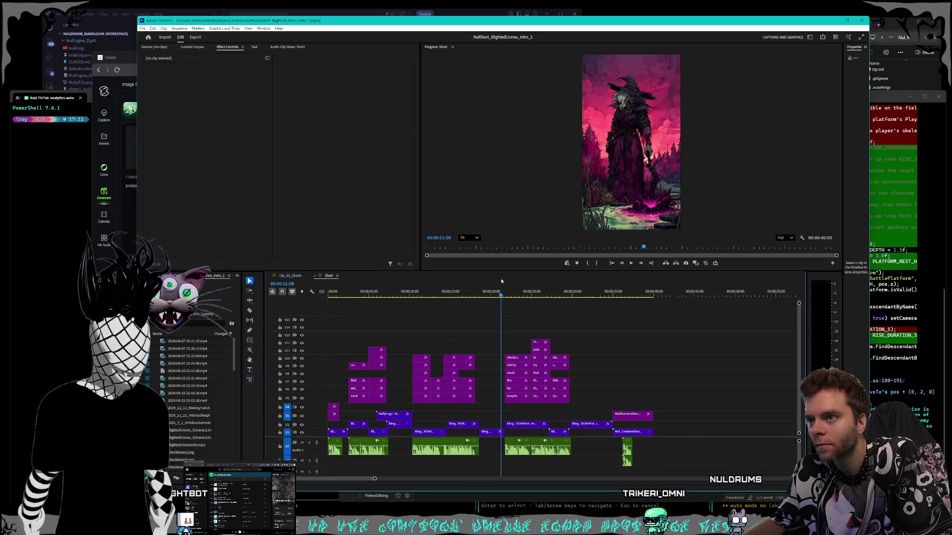
drag(515, 279, 582, 286)
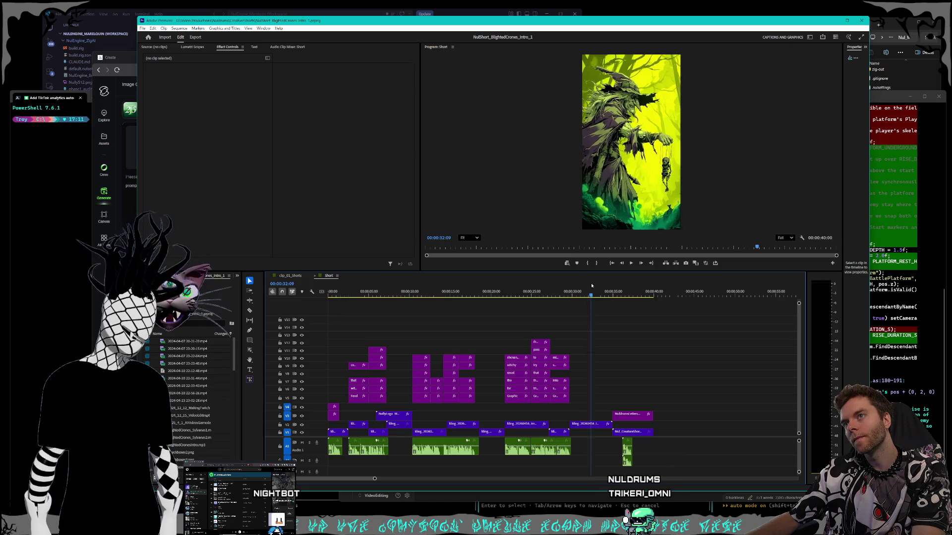
drag(630, 289, 612, 287)
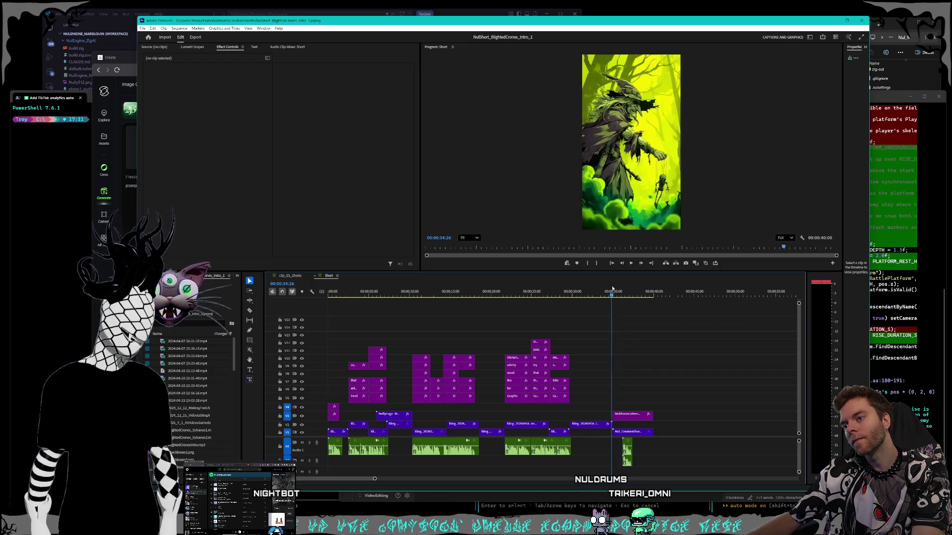
mouse_move(543, 280)
mouse_down()
mouse_move(533, 278)
mouse_move(584, 282)
mouse_up()
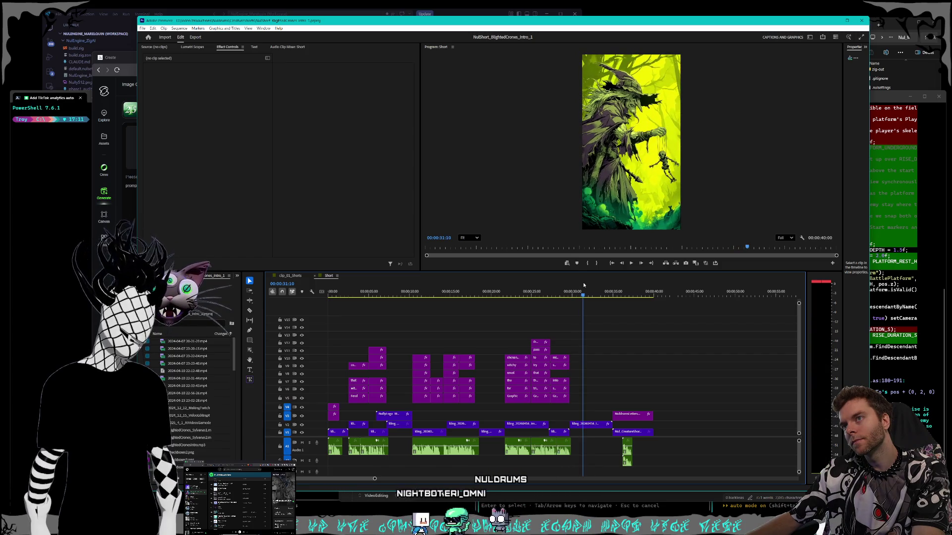
Compare the skull orb and witch frames, play the bottle scene, then focus the Kling AI window.
mouse_move(585, 282)
mouse_down()
mouse_move(614, 286)
mouse_move(519, 287)
mouse_up()
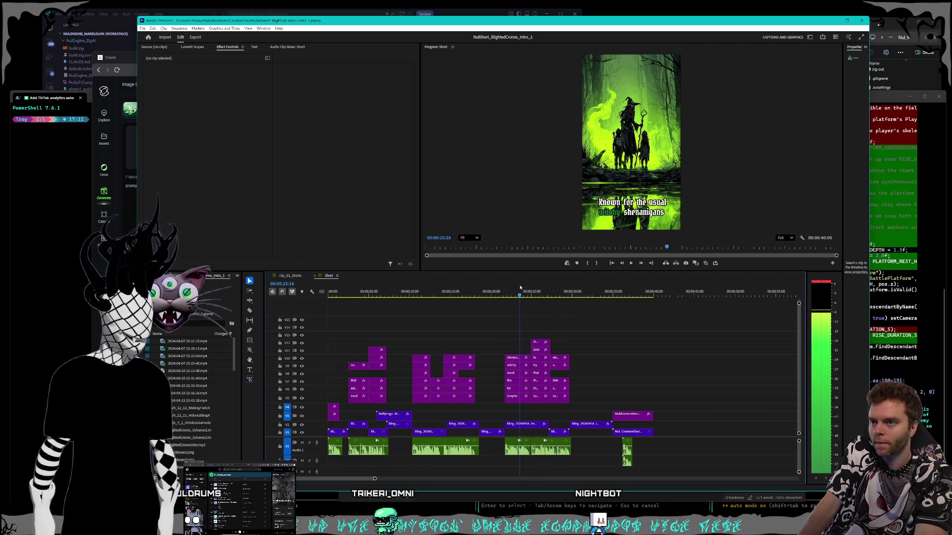
drag(520, 287, 570, 282)
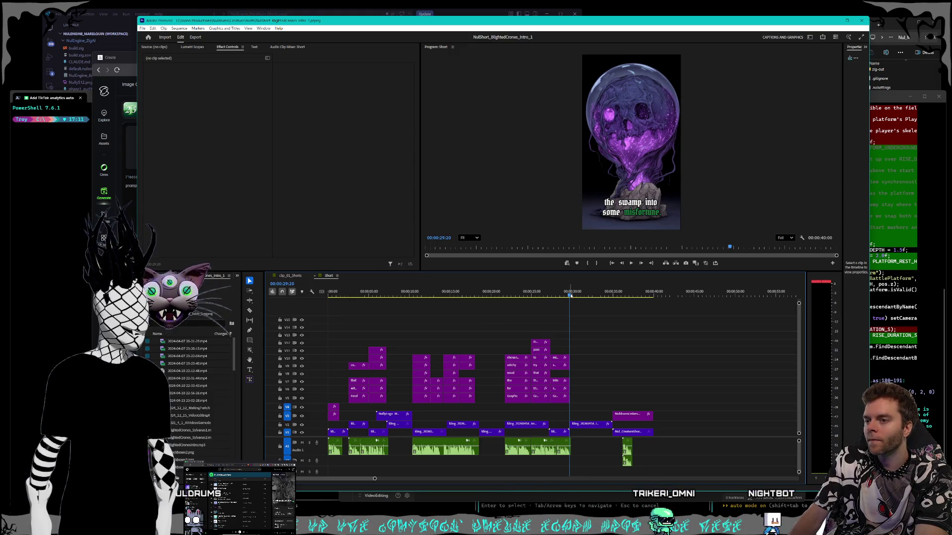
drag(569, 296, 572, 295)
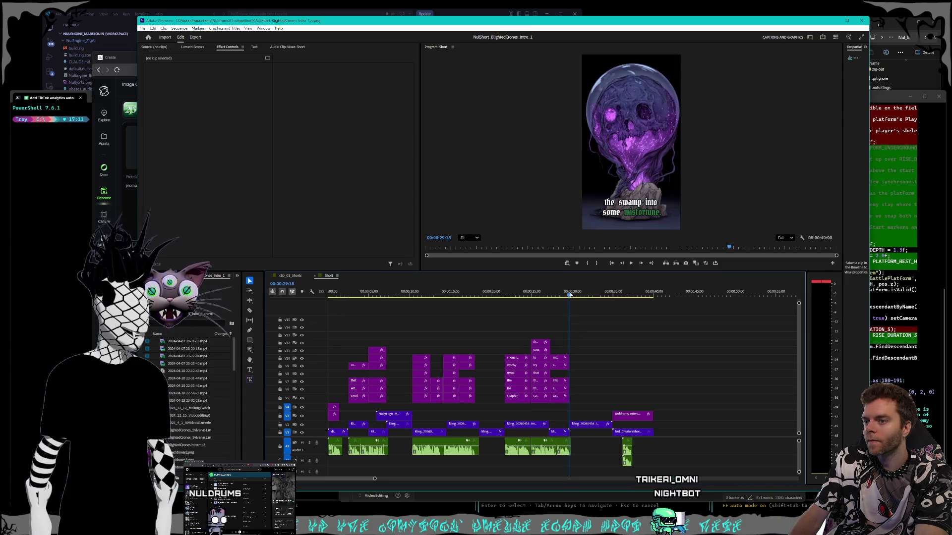
drag(572, 296, 609, 295)
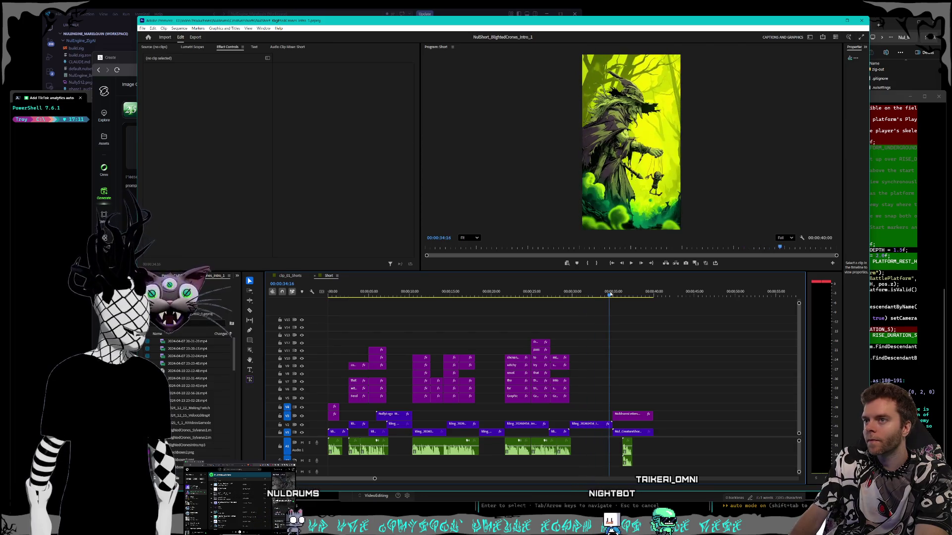
key(space)
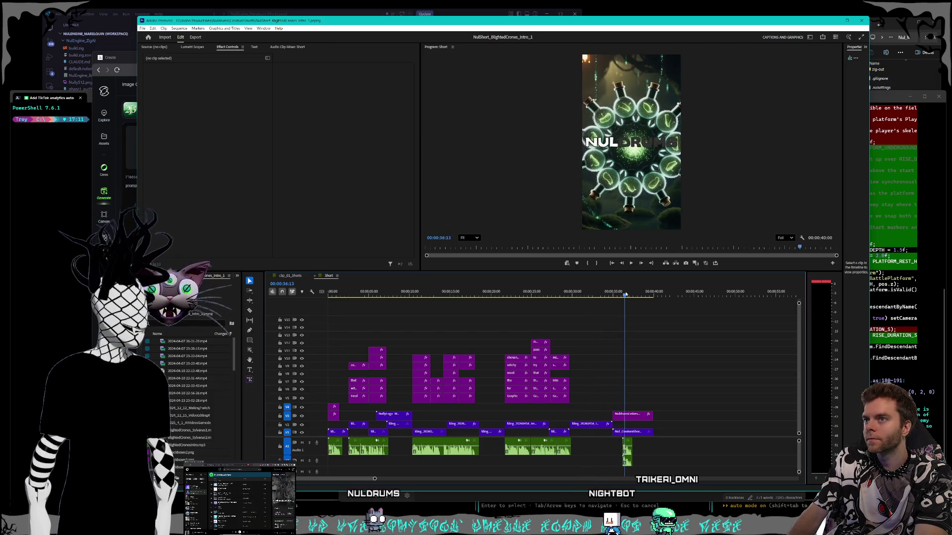
mouse_move(609, 295)
mouse_down()
mouse_move(623, 294)
mouse_move(467, 287)
mouse_up()
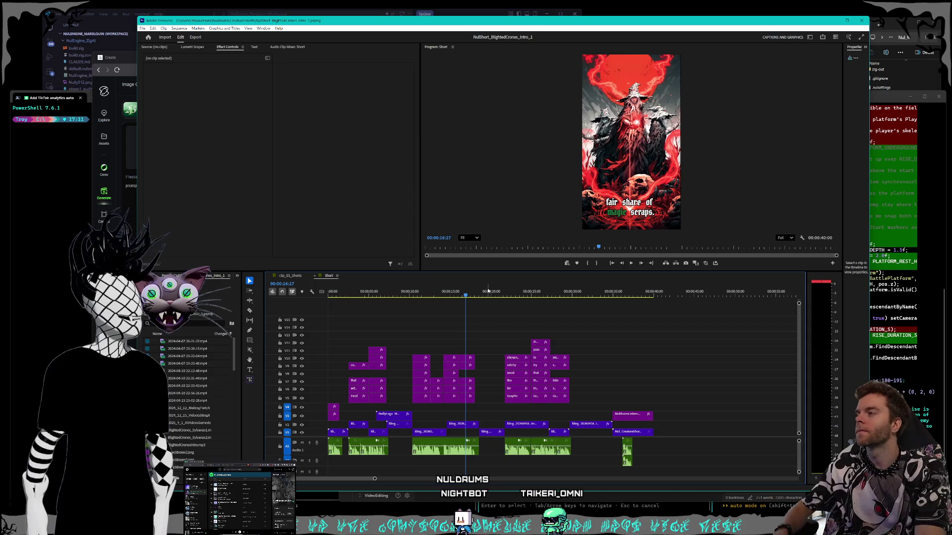
click(130, 76)
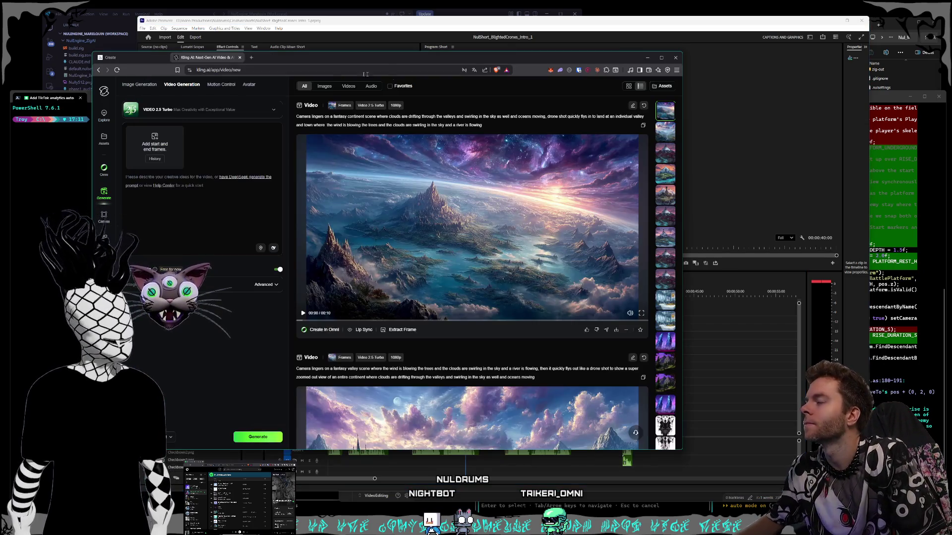
Show the Midjourney create page and place an enlarged File Explorer window at the left.
drag(364, 65, 359, 64)
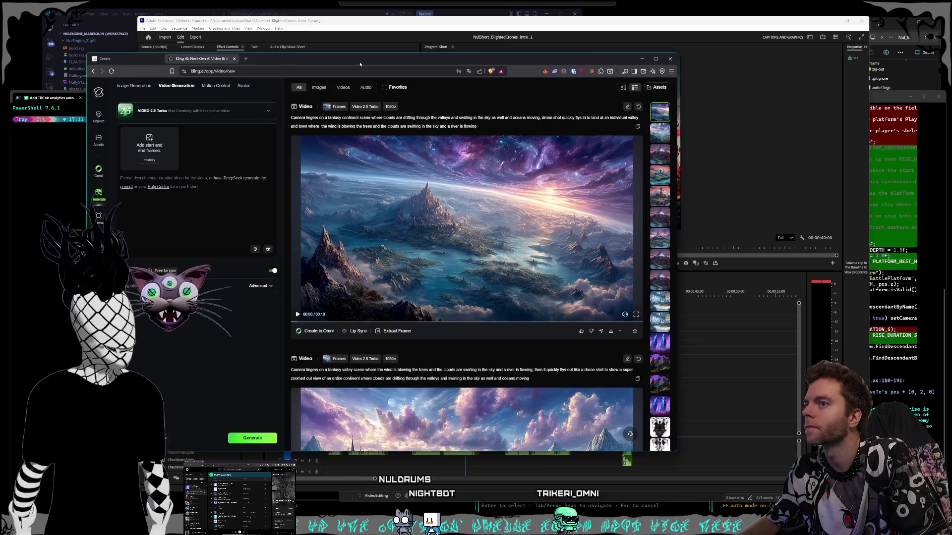
click(119, 59)
drag(337, 65, 336, 64)
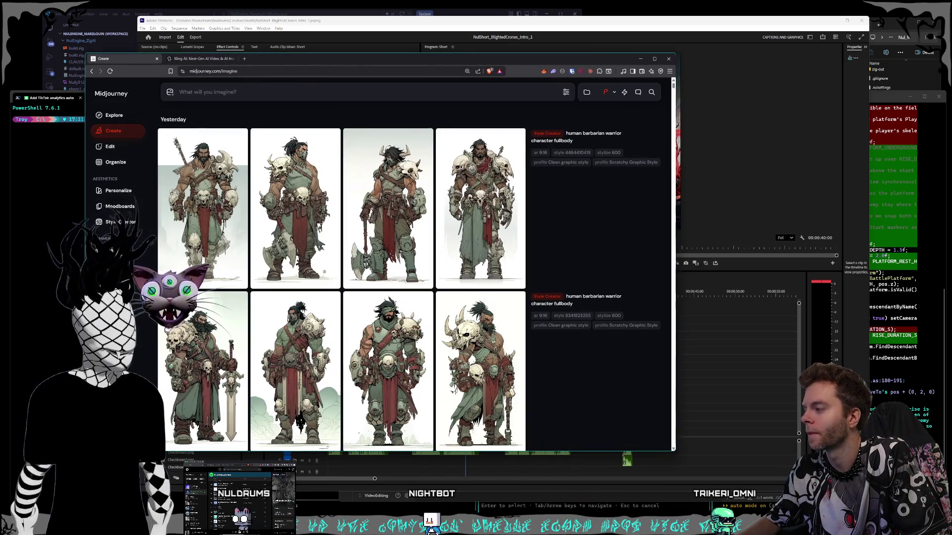
key(super+e)
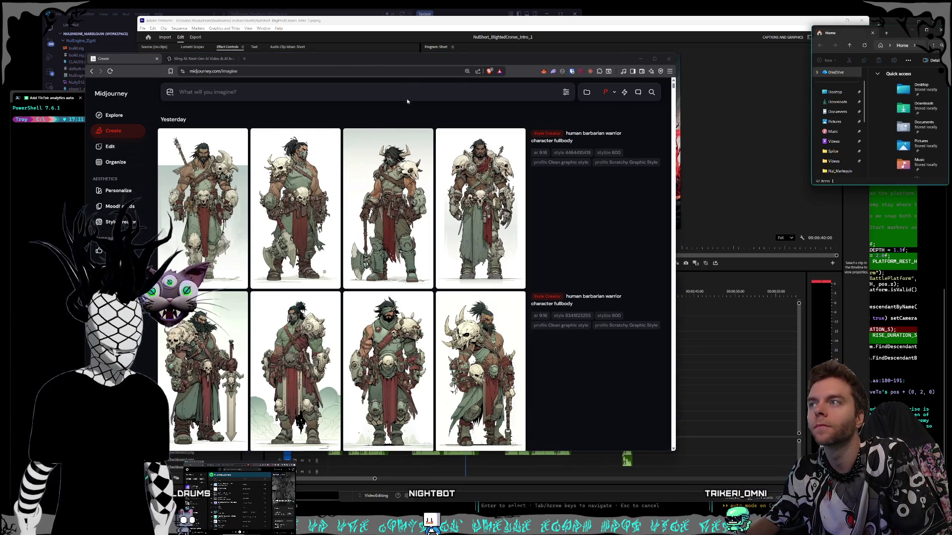
drag(907, 43, 149, 251)
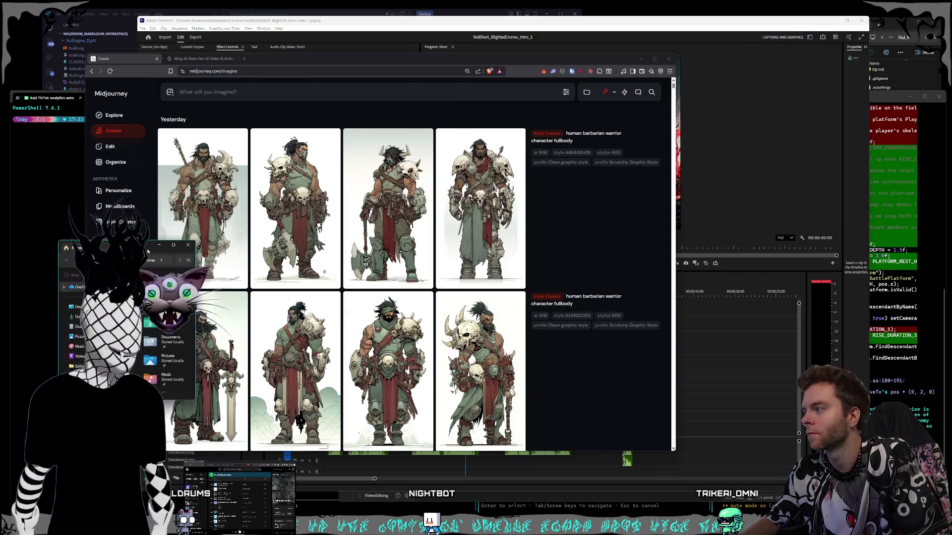
drag(190, 404, 349, 489)
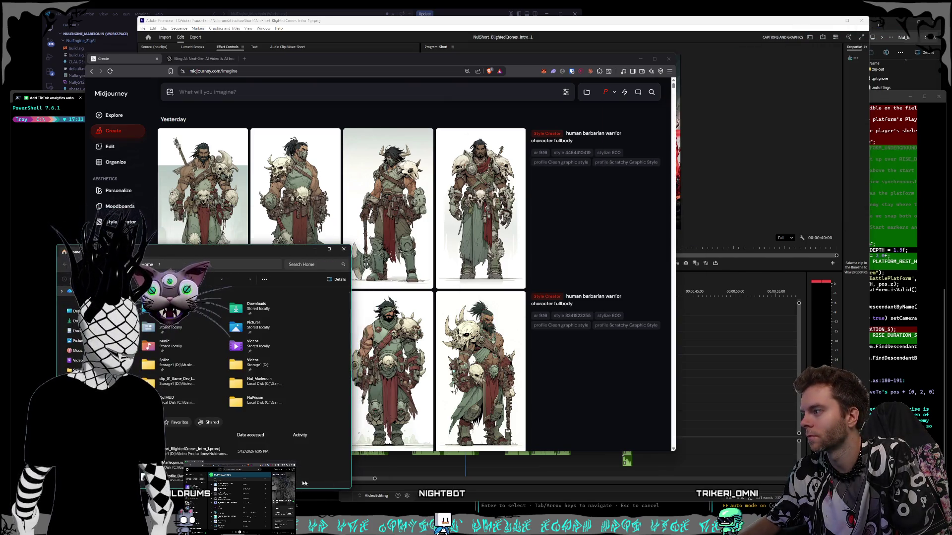
Navigate Pictures > Nuldrums > Characters and into the empty Blighted Crones folder.
double_click(254, 325)
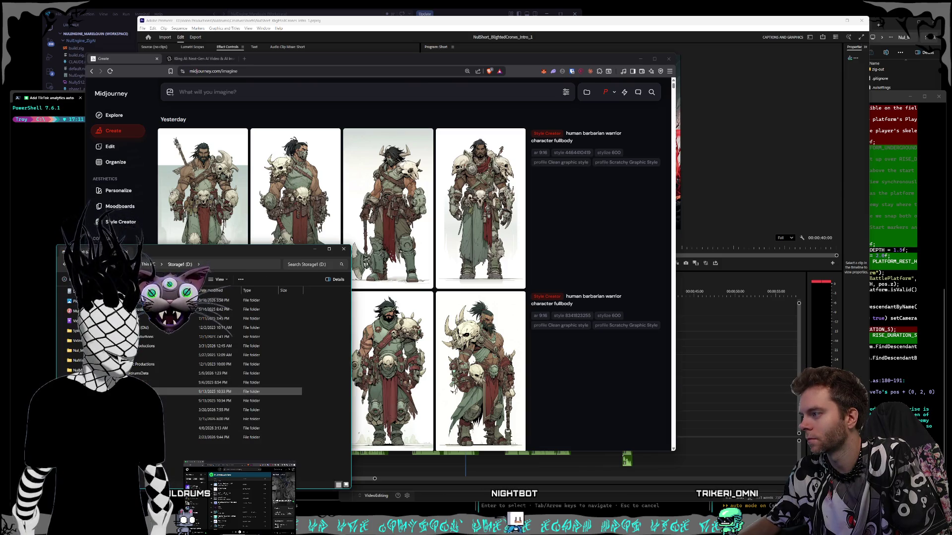
scroll(142, 373, down, 1)
scroll(141, 374, down, 1)
scroll(144, 377, down, 1)
scroll(145, 381, down, 1)
double_click(144, 379)
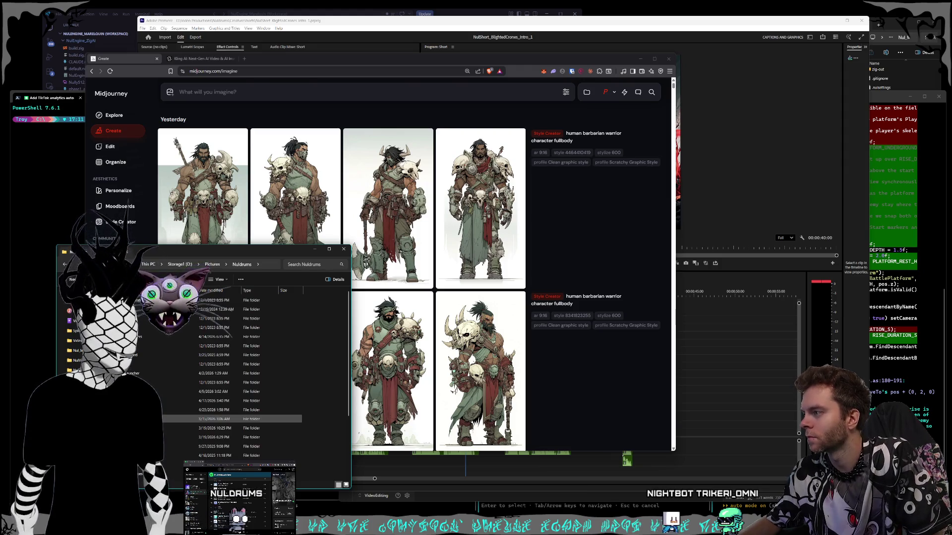
double_click(144, 365)
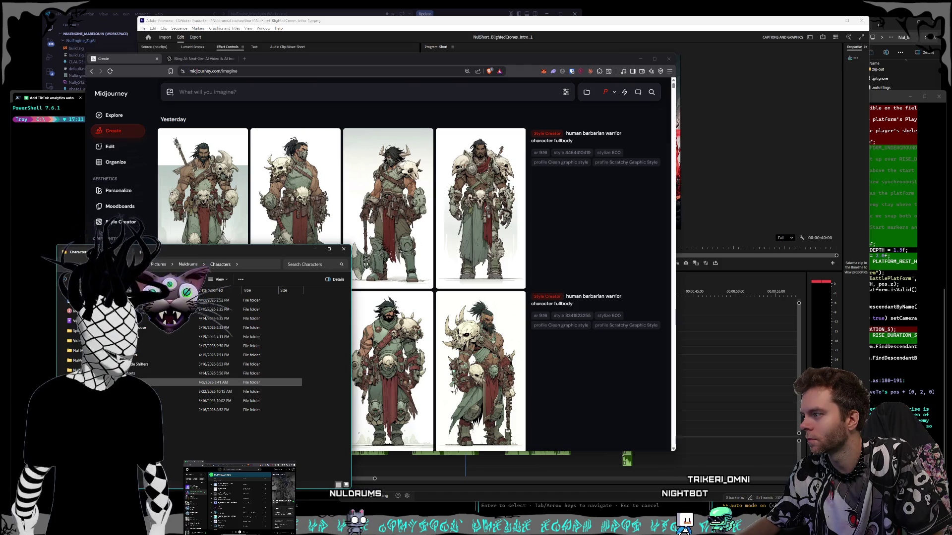
key(alt+Left)
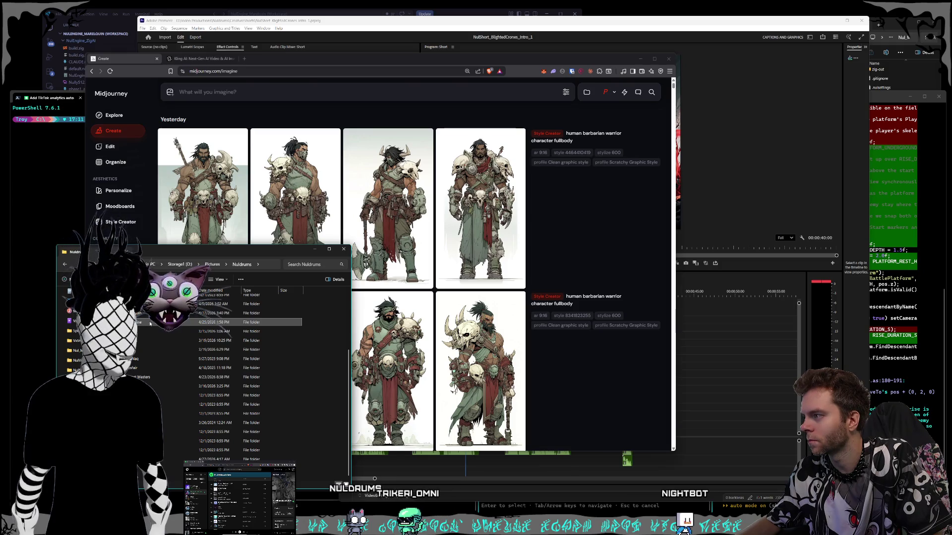
double_click(150, 324)
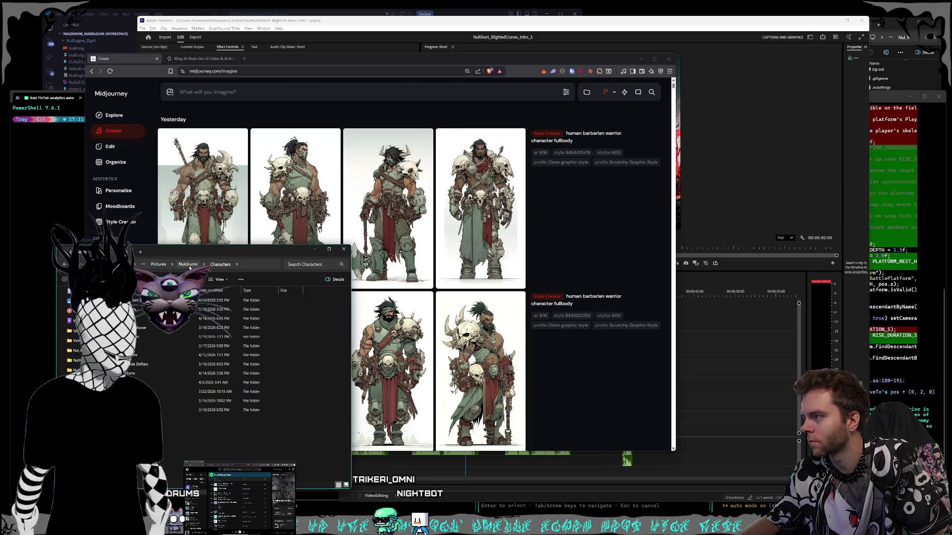
click(189, 269)
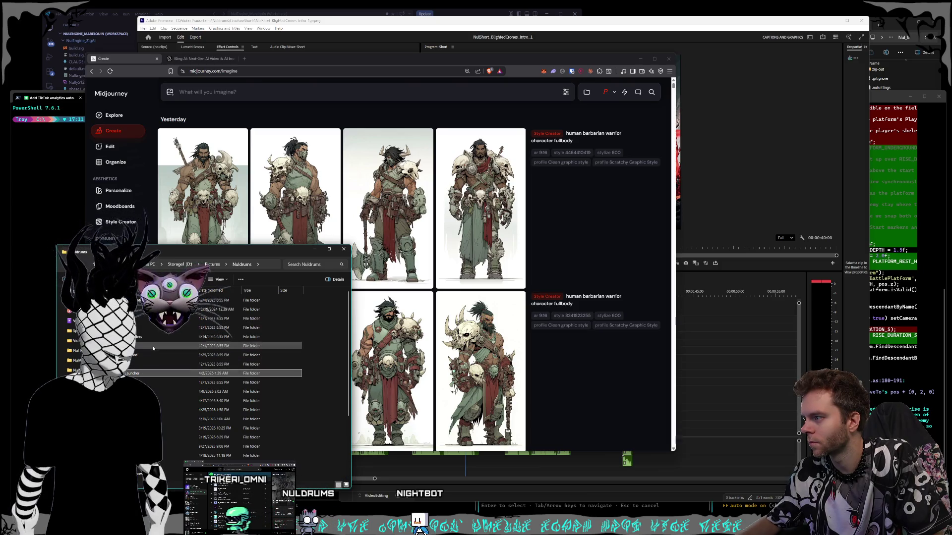
scroll(149, 348, down, 2)
scroll(153, 348, down, 2)
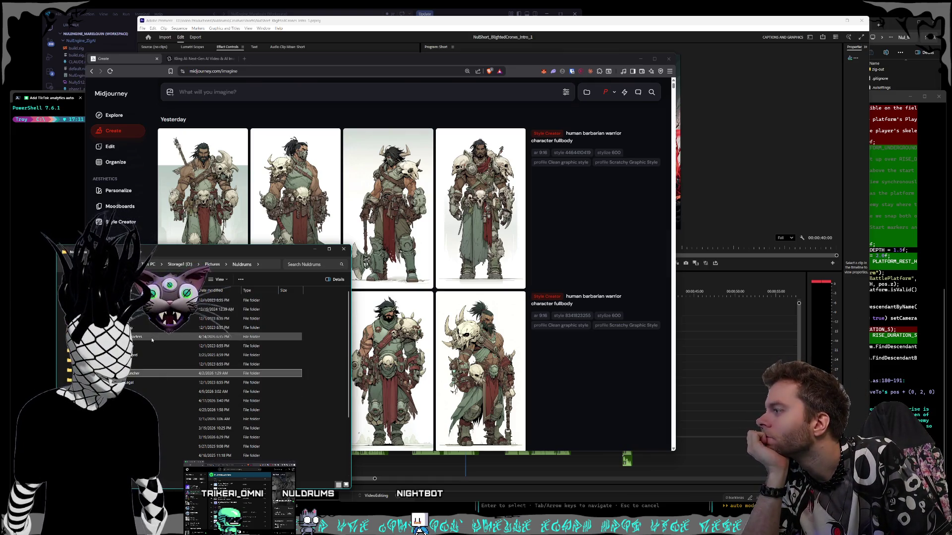
double_click(151, 336)
double_click(149, 309)
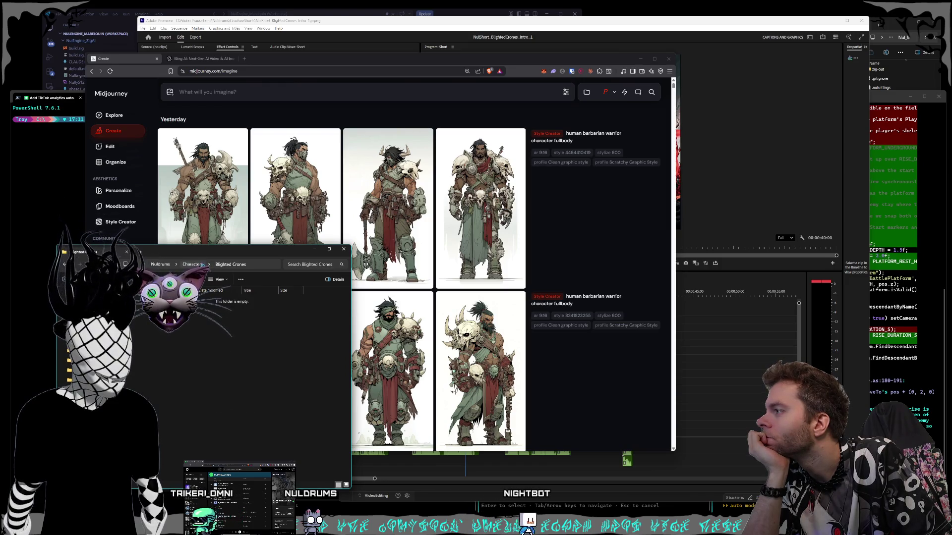
Go into the Shorts folder and preview the swamp witch in the hut image.
click(186, 264)
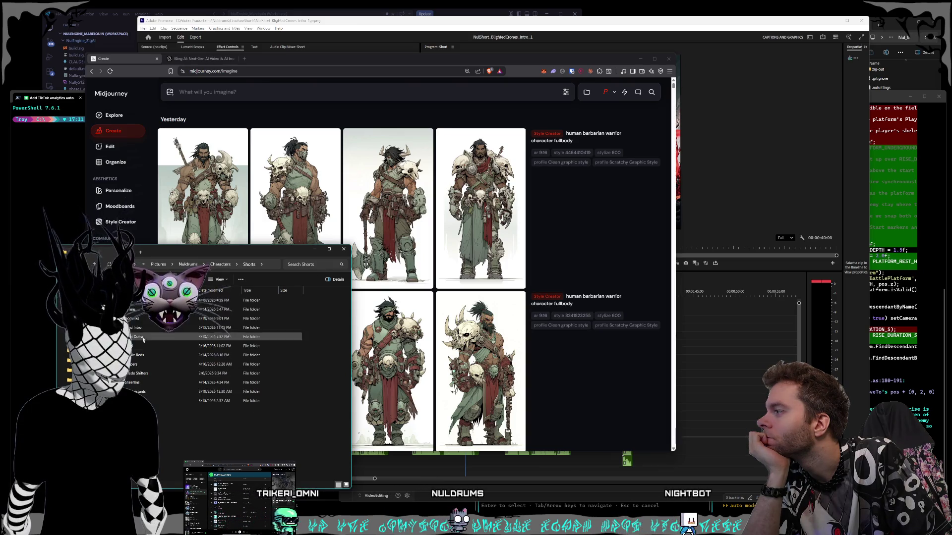
double_click(141, 374)
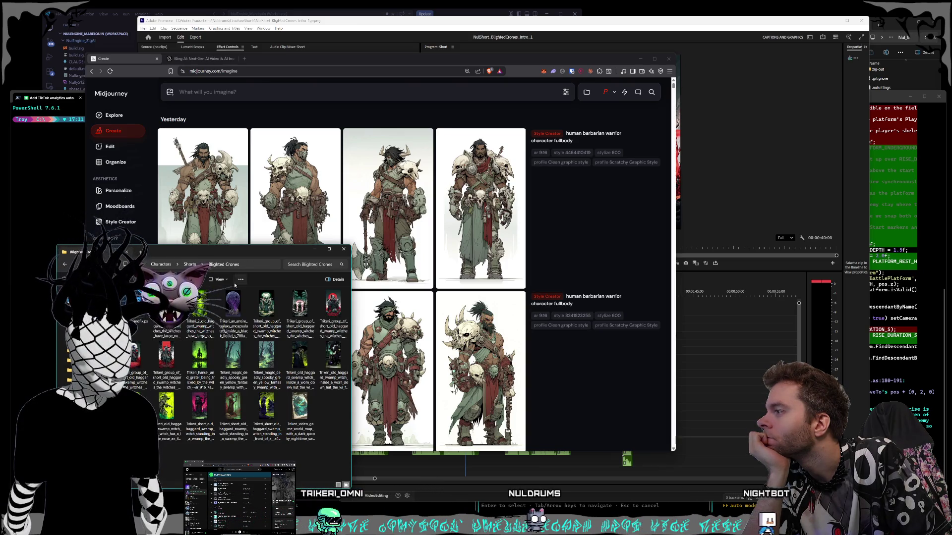
drag(253, 249, 219, 272)
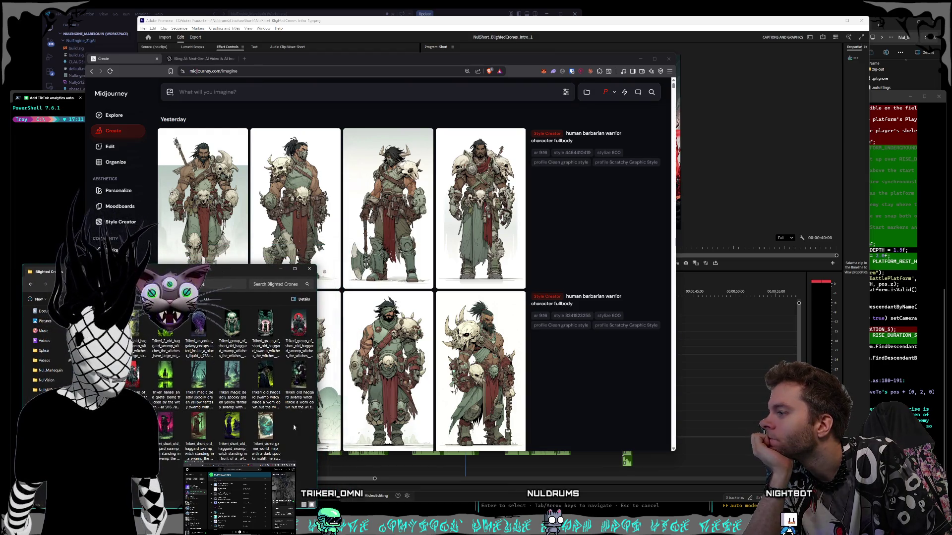
double_click(298, 375)
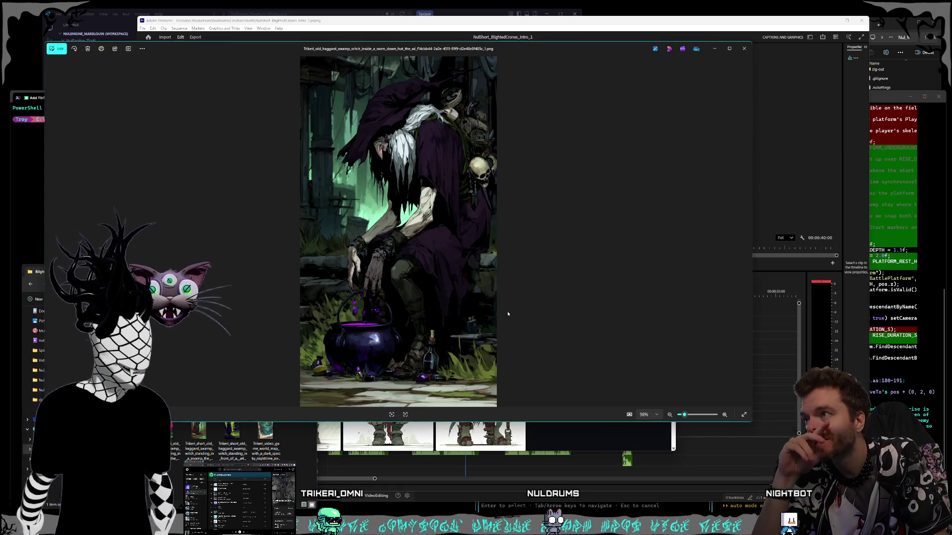
click(744, 49)
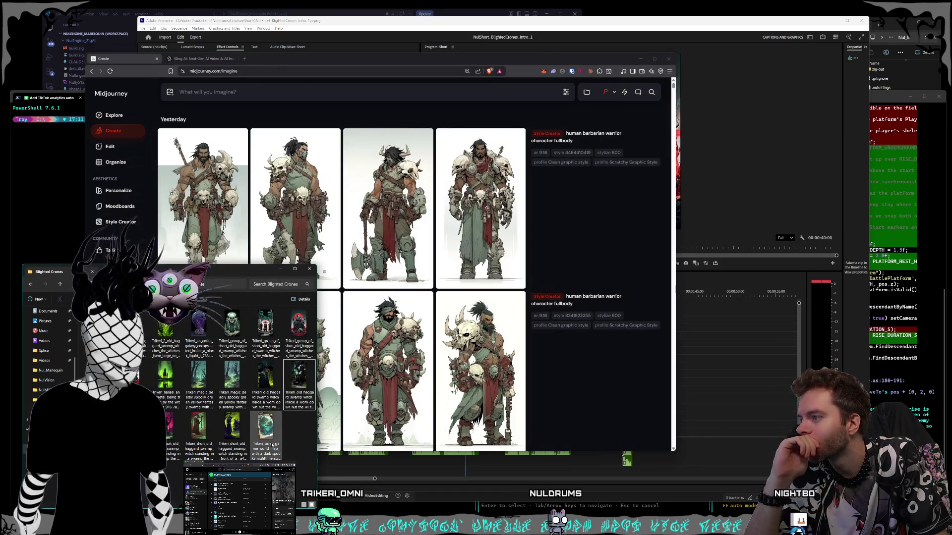
Preview the swamp witch image full-size, then start a new Explorer window on Home.
click(195, 439)
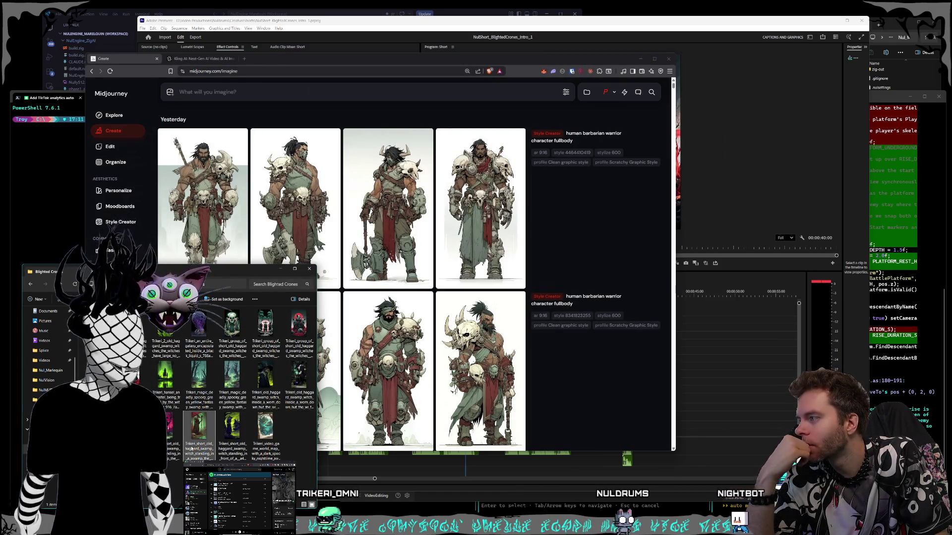
double_click(194, 438)
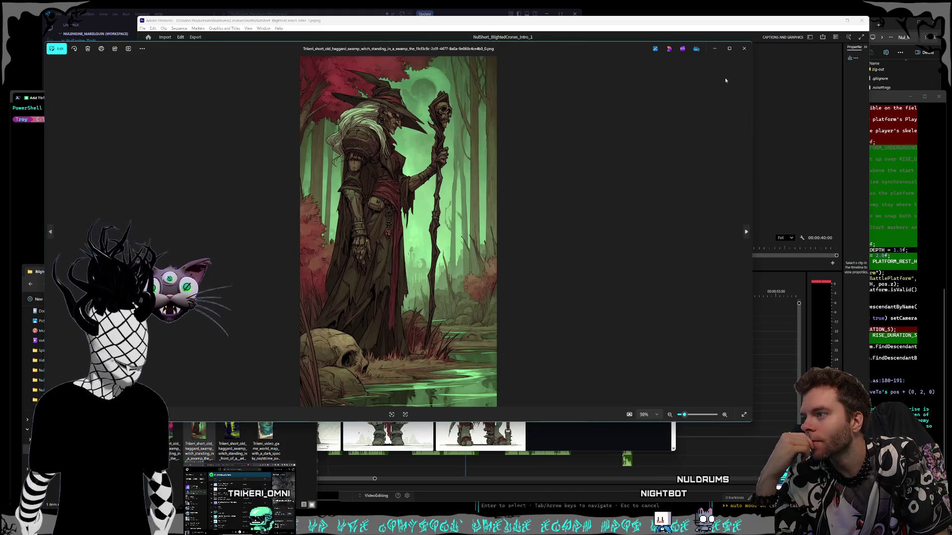
click(742, 49)
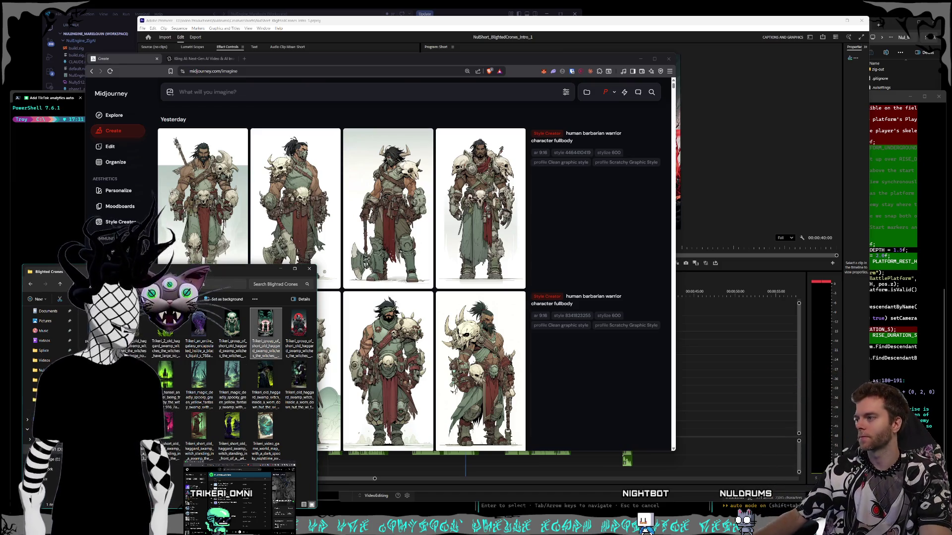
key(super+e)
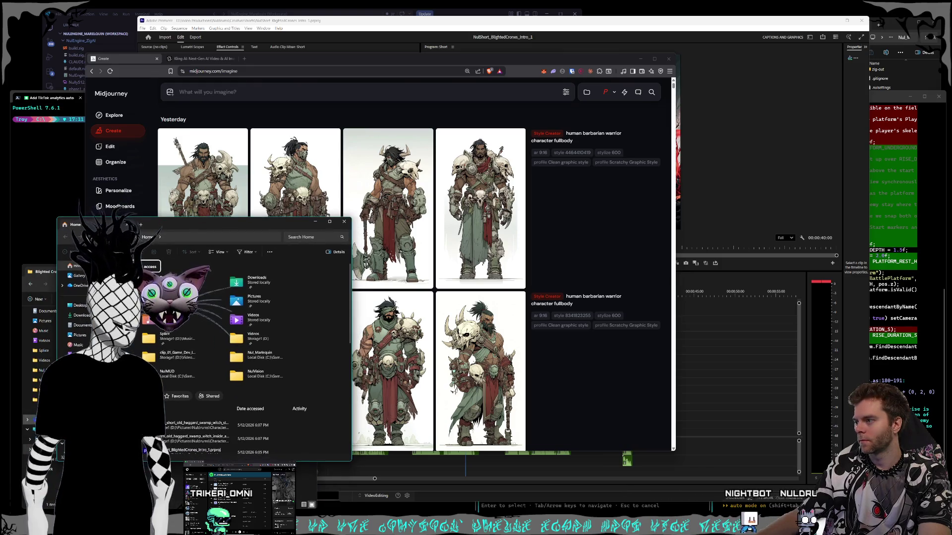
Go to Storage1 (D:) and launch the Nul_Marlequin project file from its folder window.
click(78, 420)
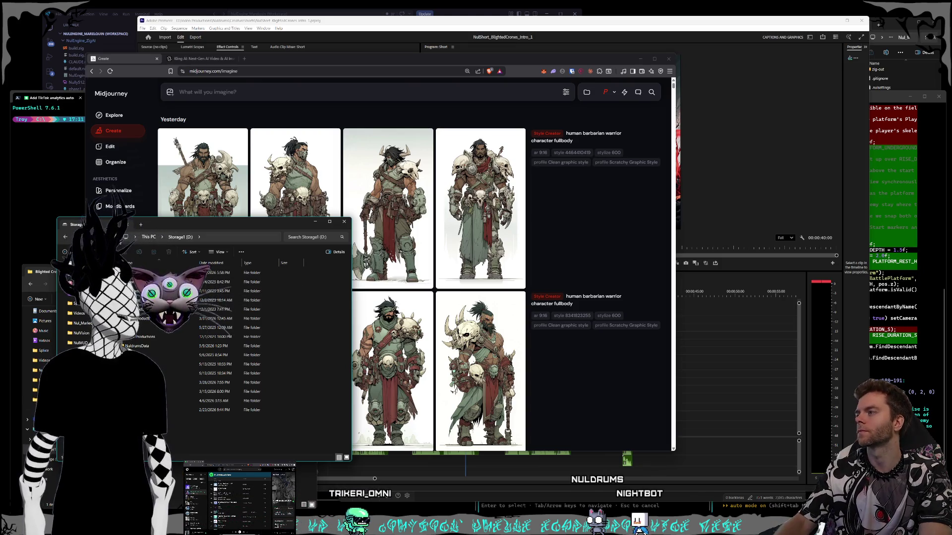
key(super+shift+s)
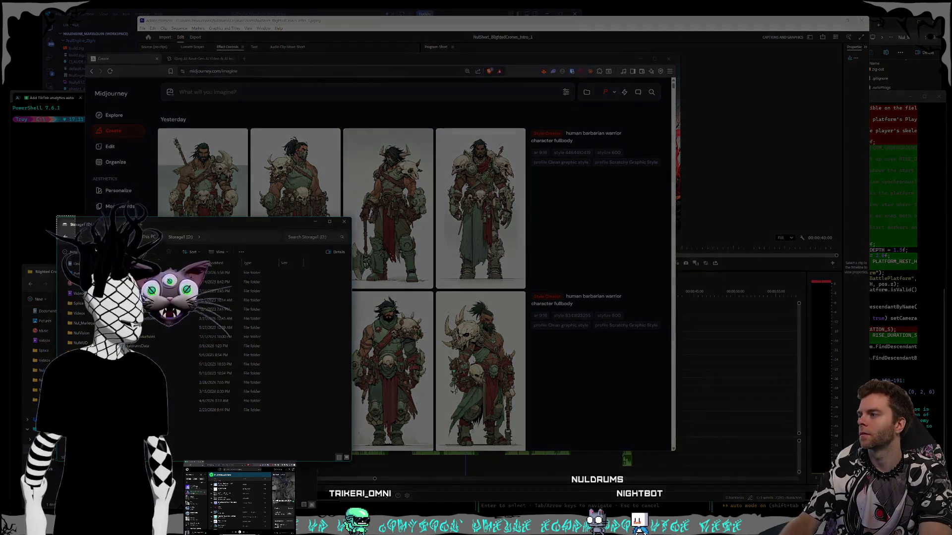
click(349, 461)
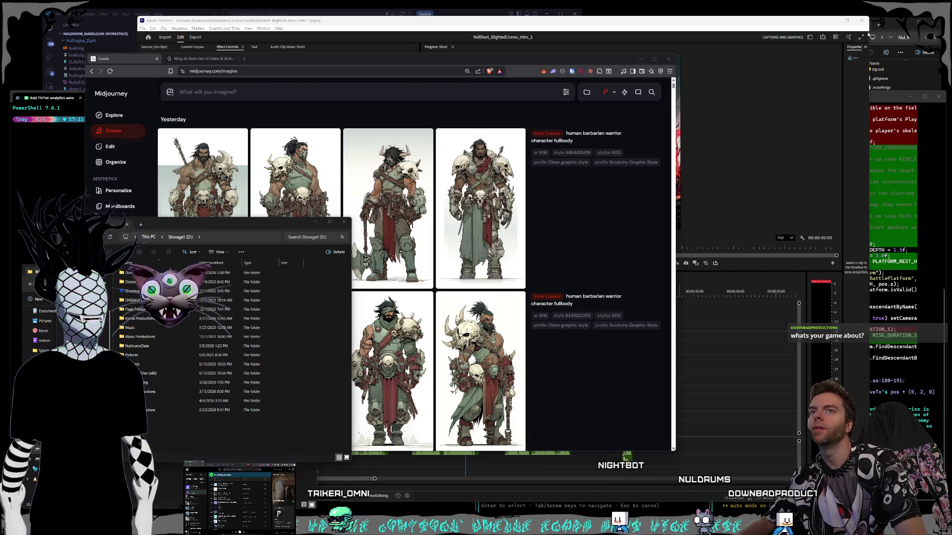
click(889, 29)
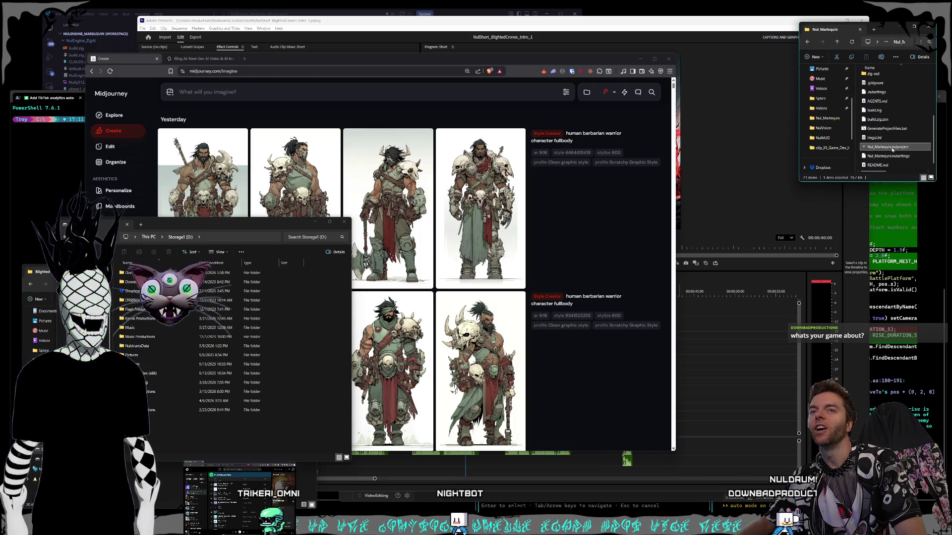
click(891, 147)
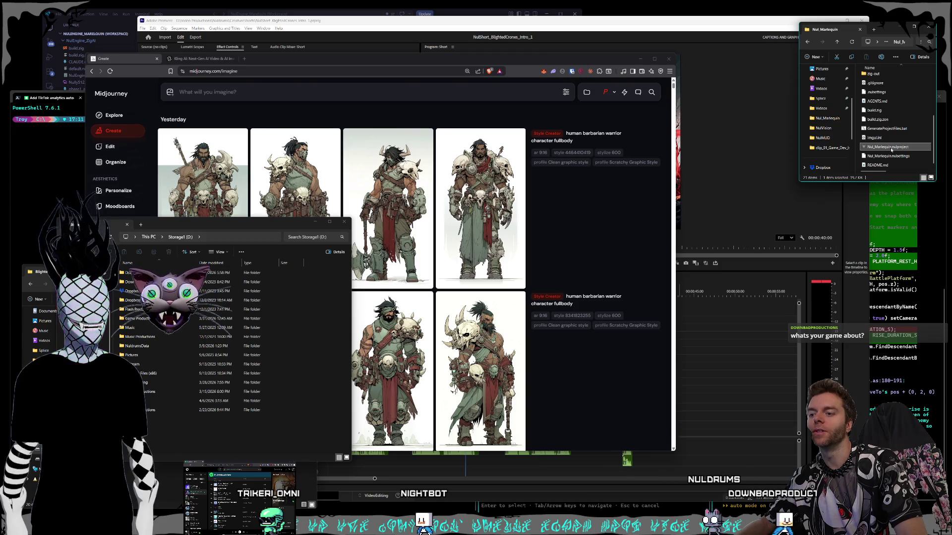
double_click(891, 147)
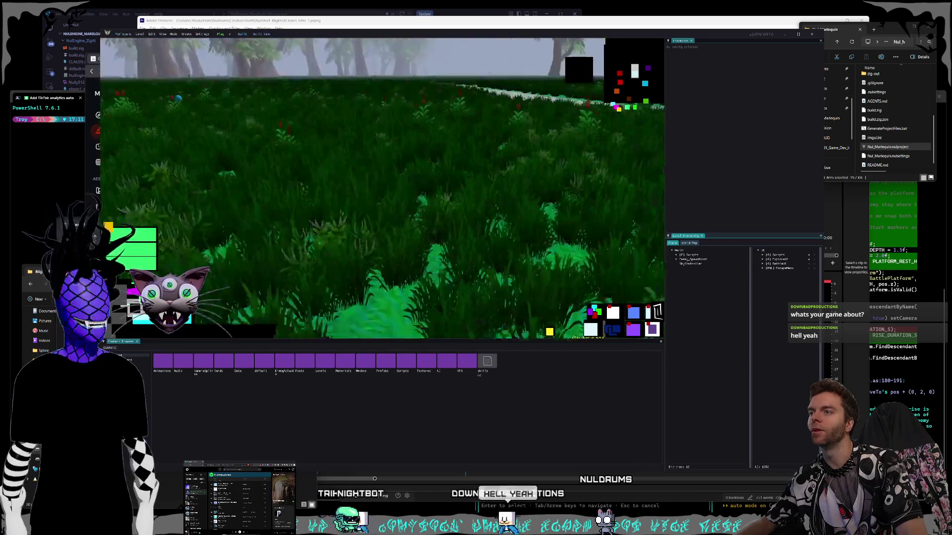
Play the level, walk to the battle platform, snip the game view, then close the game.
click(221, 34)
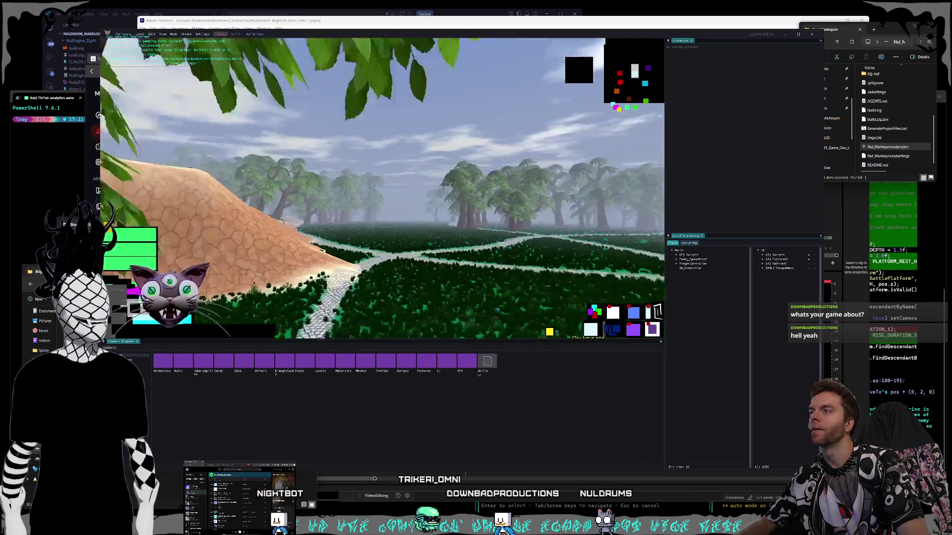
key(w)
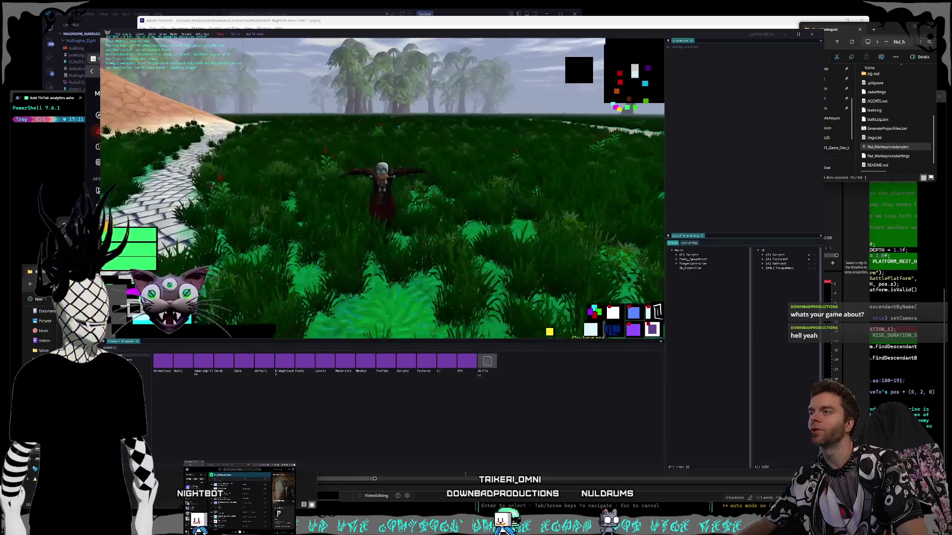
key(w)
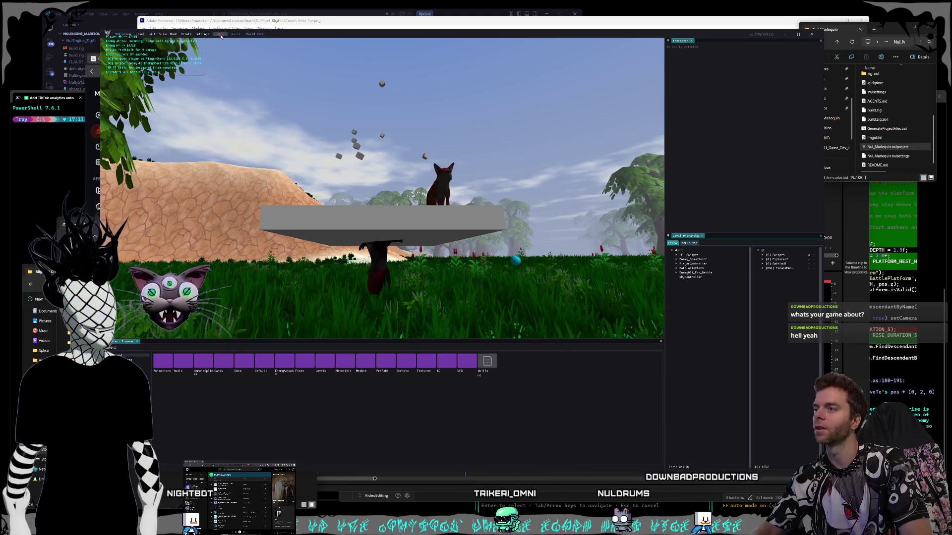
key(super+shift+s)
drag(171, 29, 665, 342)
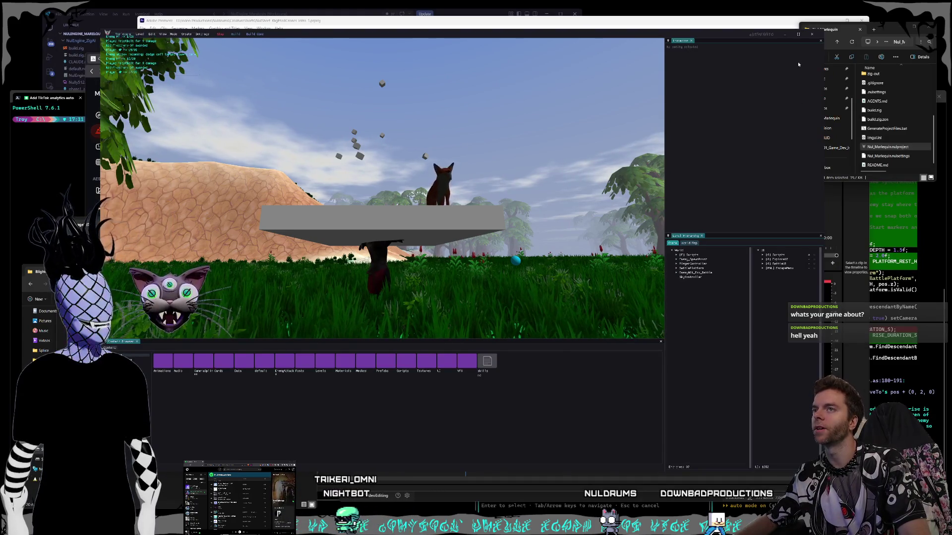
click(817, 34)
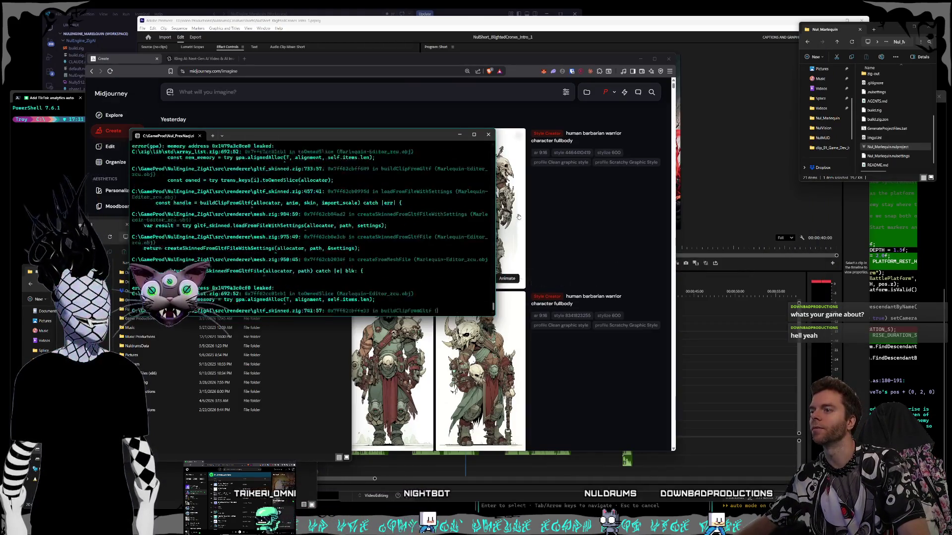
Load nuldrums.world from bookmarks, show Puppet Masters and follow its Play on Core link.
click(251, 65)
key(ctrl+t)
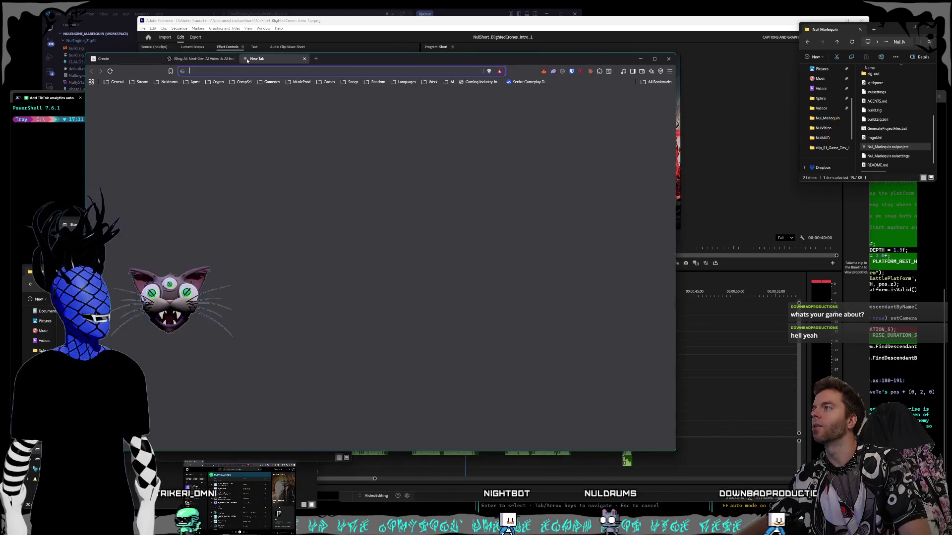
click(168, 82)
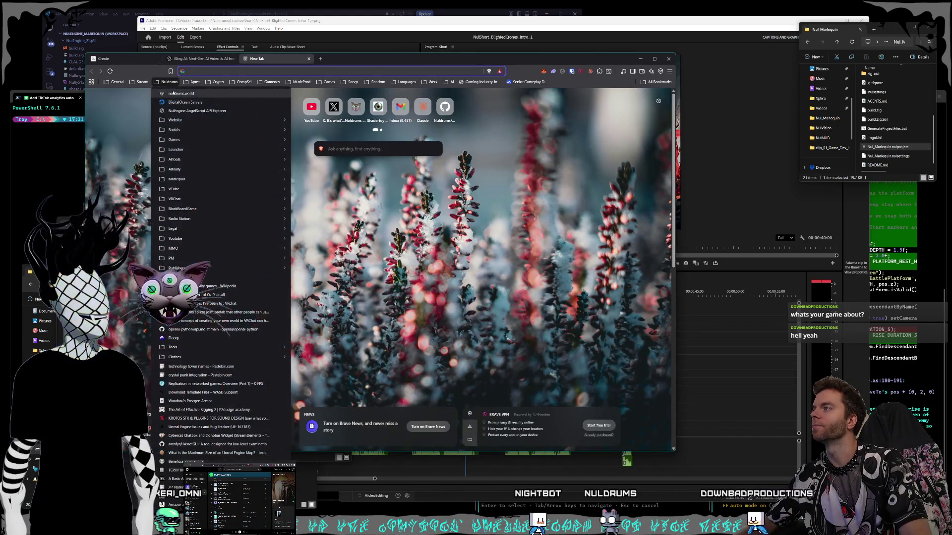
click(173, 94)
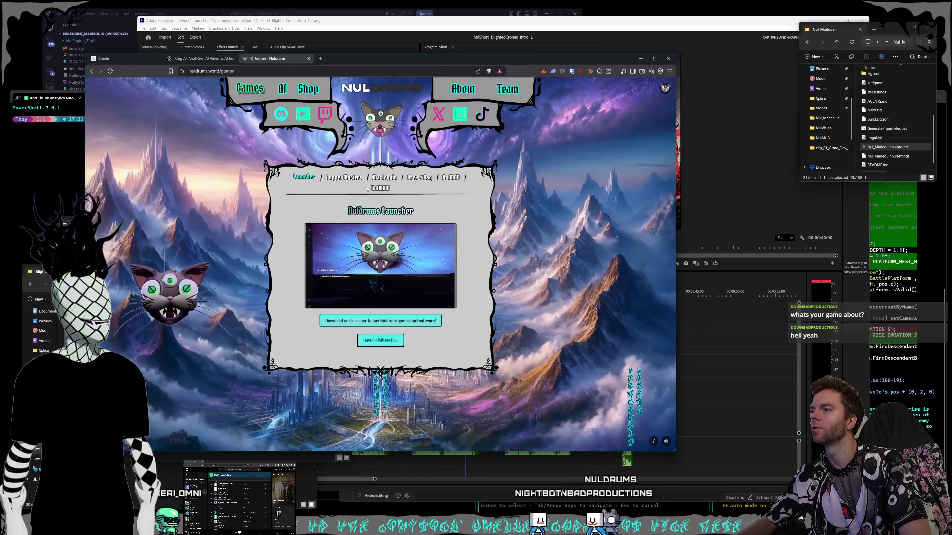
click(343, 177)
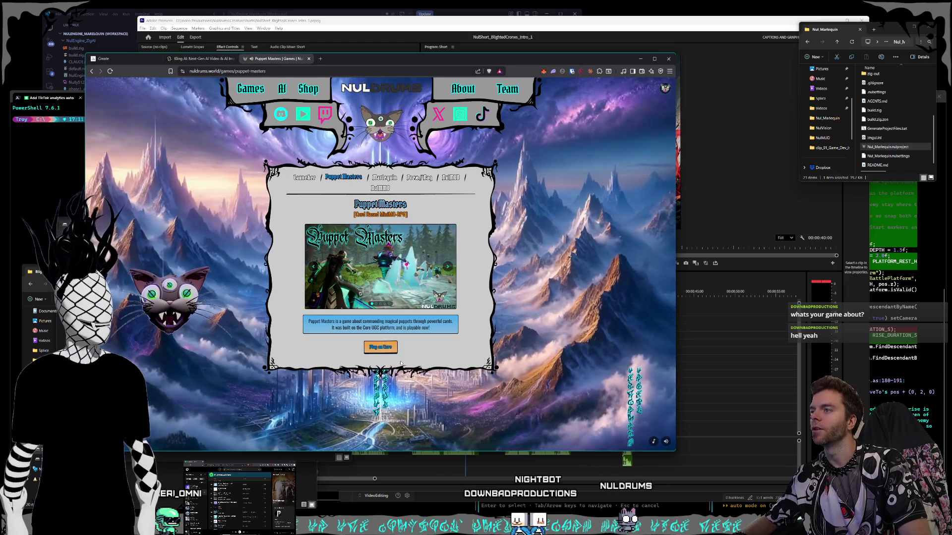
click(382, 347)
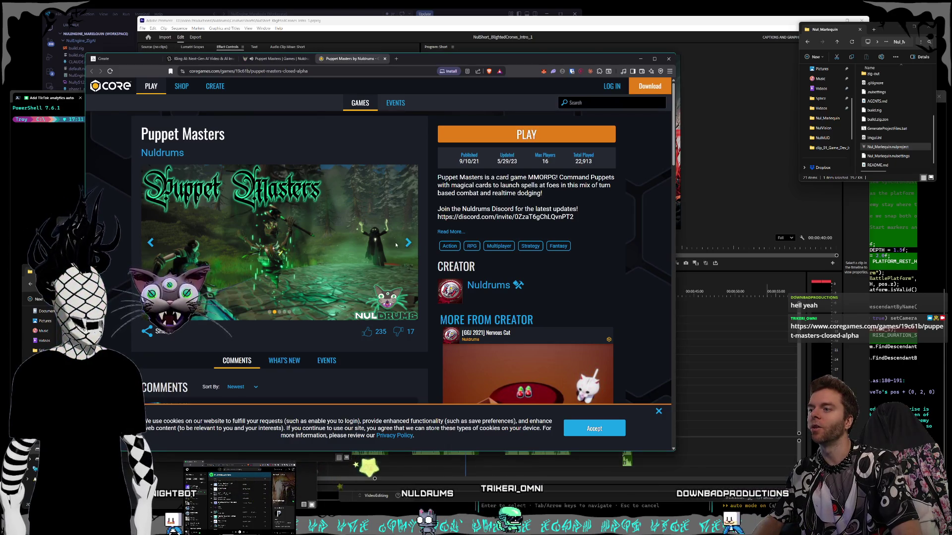
Advance to a gameplay screenshot, expand the description and select the HalcyonStar credit line.
click(409, 243)
scroll(404, 247, down, 2)
scroll(404, 246, up, 2)
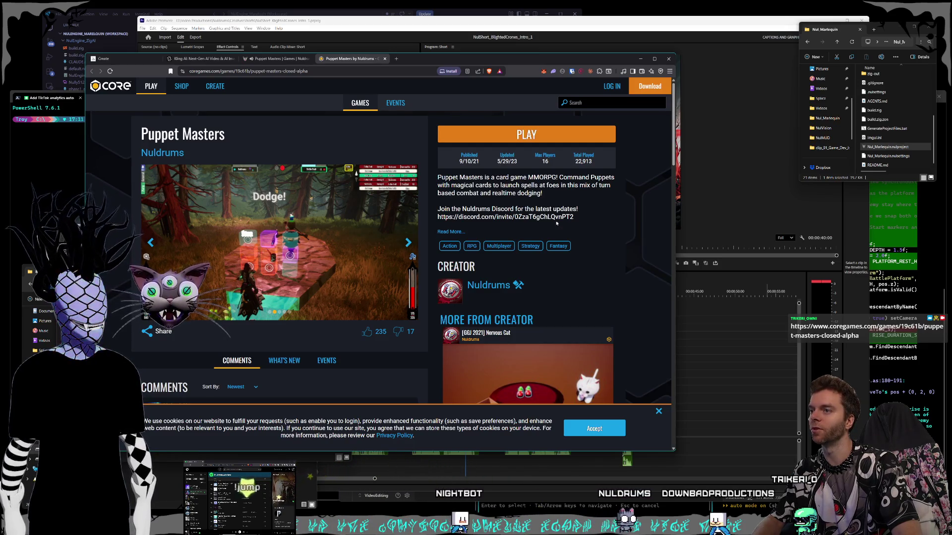
click(449, 231)
scroll(476, 232, down, 2)
scroll(476, 233, down, 3)
scroll(488, 233, up, 5)
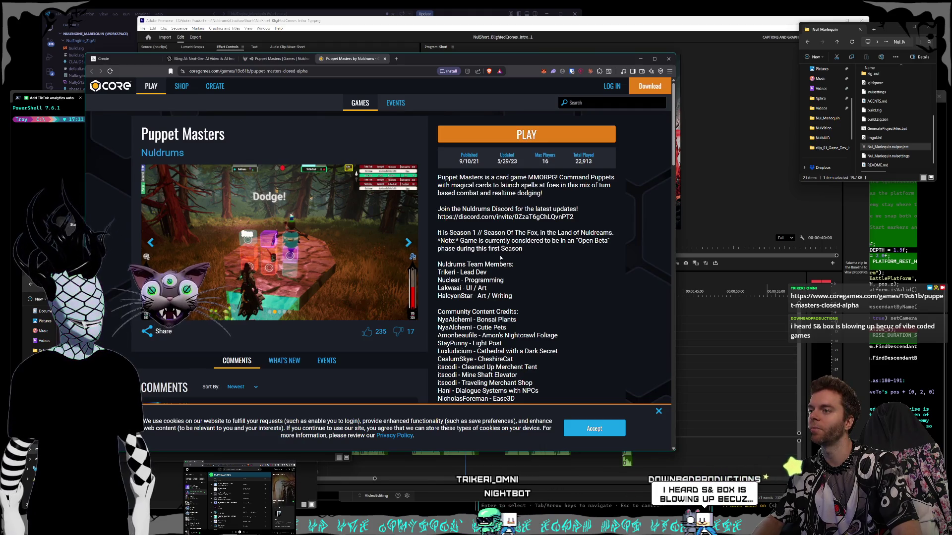
mouse_move(512, 295)
mouse_down()
mouse_move(439, 232)
mouse_move(438, 185)
mouse_move(513, 296)
mouse_move(440, 212)
mouse_move(548, 301)
mouse_up()
click(515, 298)
click(446, 211)
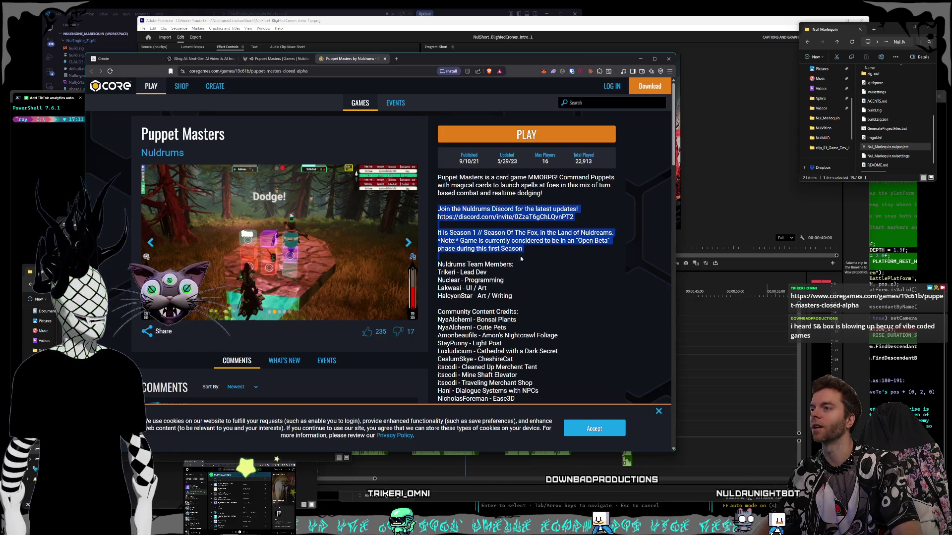
click(524, 297)
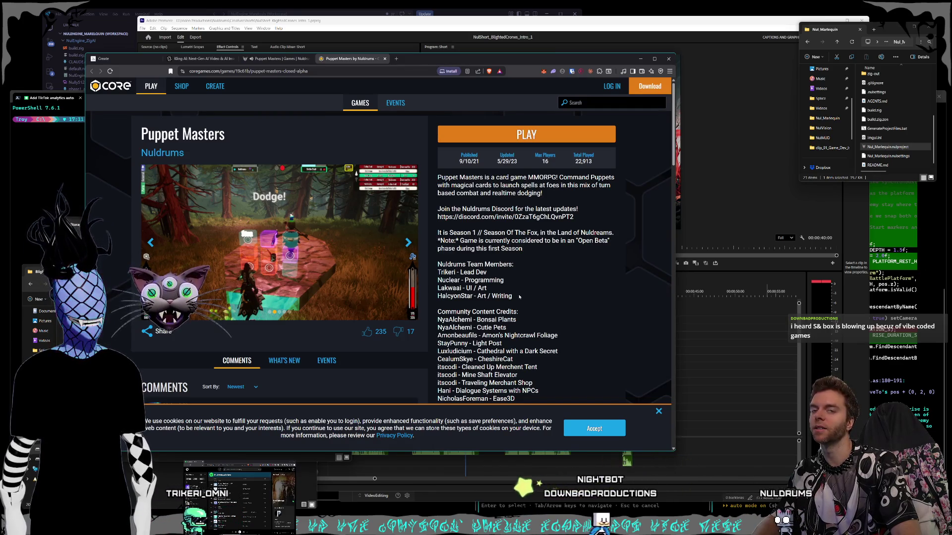
triple_click(510, 295)
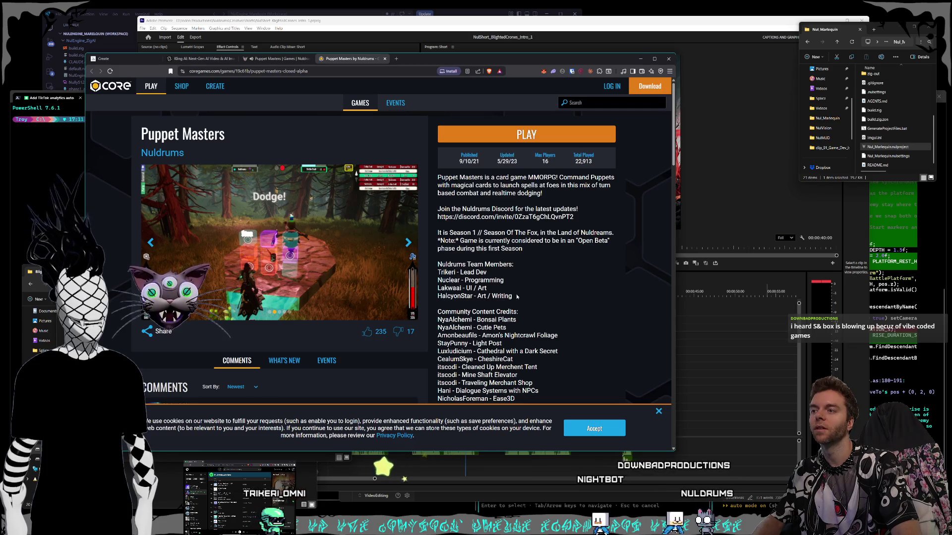
Select and clear parts of the description and community content credits list.
mouse_move(507, 292)
mouse_down()
mouse_move(434, 180)
mouse_move(572, 272)
mouse_up()
click(435, 180)
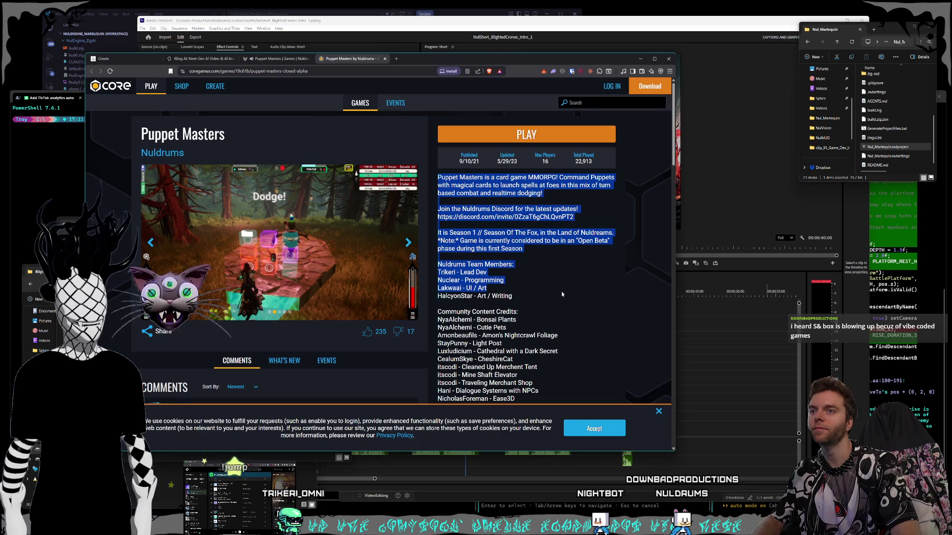
drag(556, 319, 567, 367)
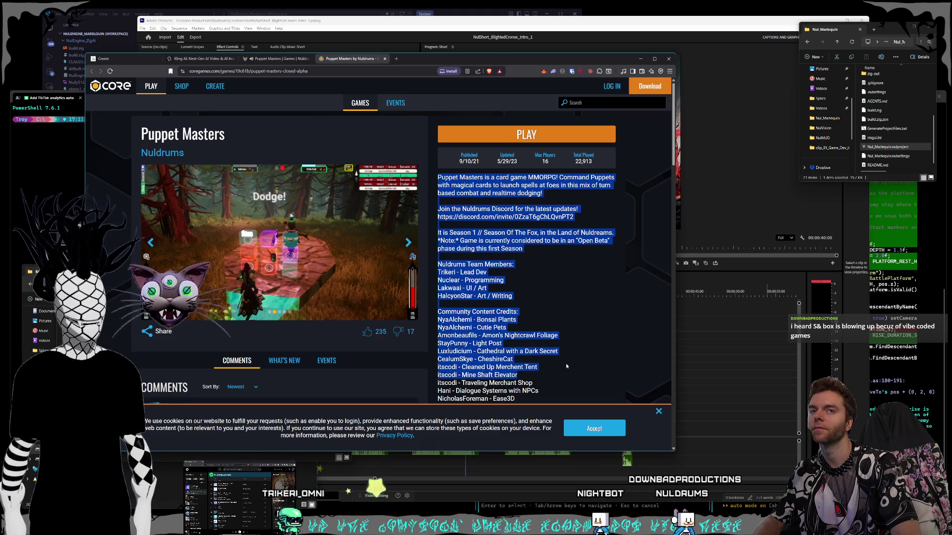
scroll(566, 368, down, 1)
click(558, 361)
scroll(549, 353, down, 2)
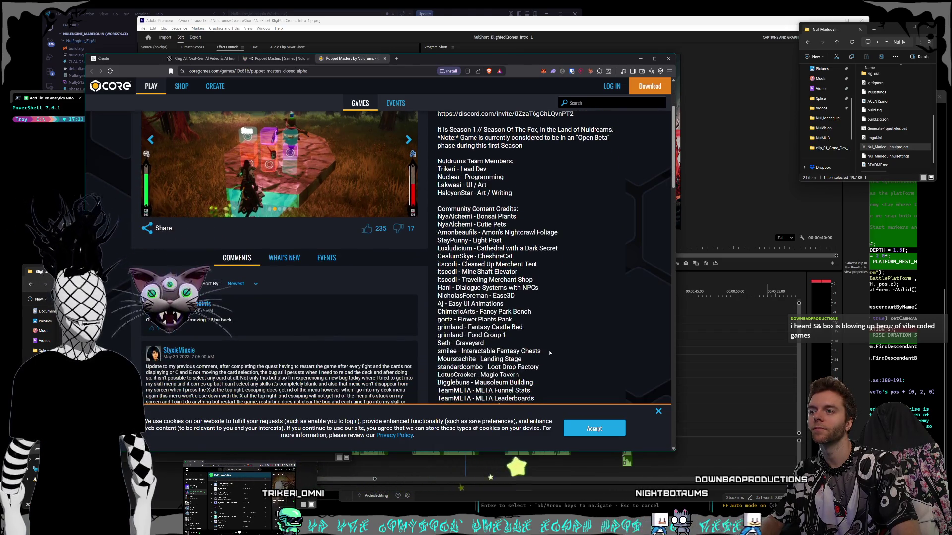
scroll(549, 353, down, 2)
drag(551, 332, 437, 176)
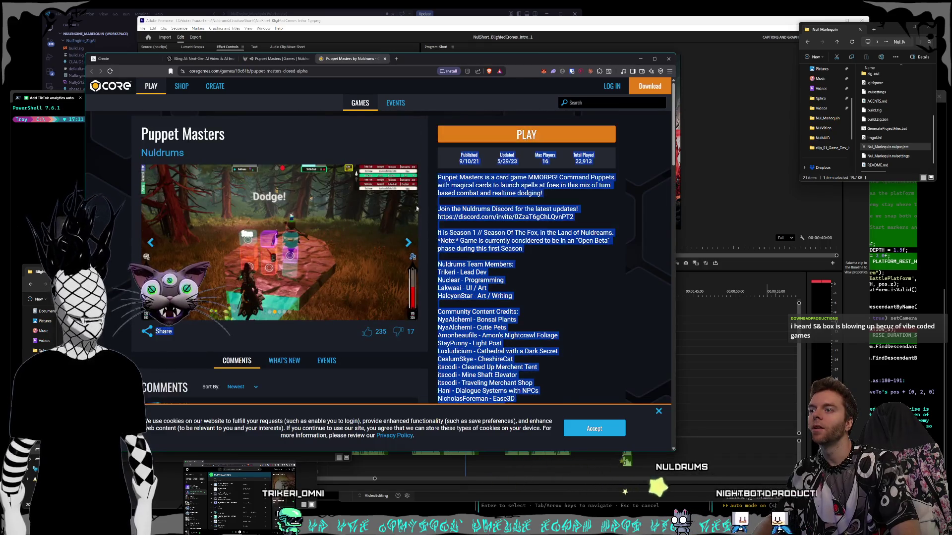
click(441, 179)
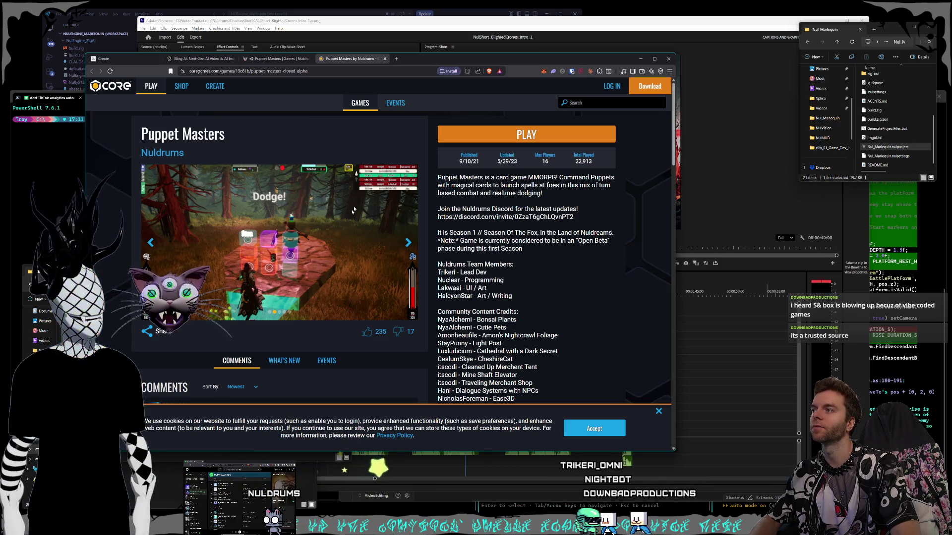
Dismiss the cookie notice and switch back to the Nuldrums site's Puppet Masters page.
mouse_move(448, 60)
mouse_down()
mouse_move(550, 71)
mouse_move(509, 68)
mouse_up()
click(676, 433)
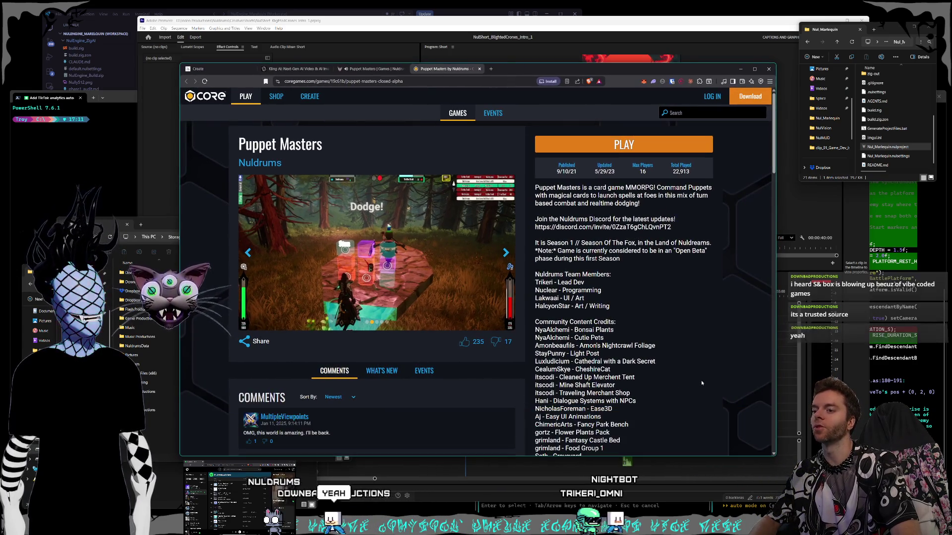
scroll(685, 357, down, 1)
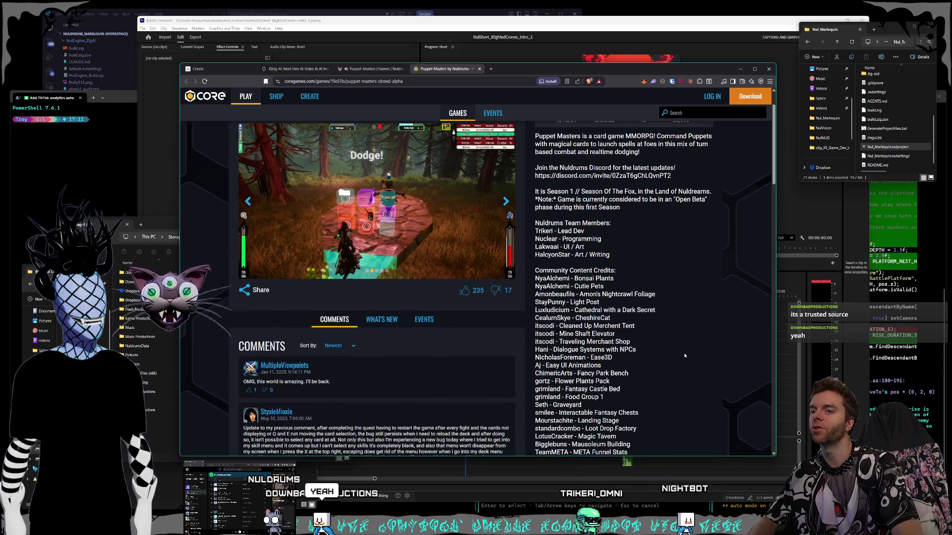
scroll(685, 358, down, 2)
scroll(686, 349, down, 1)
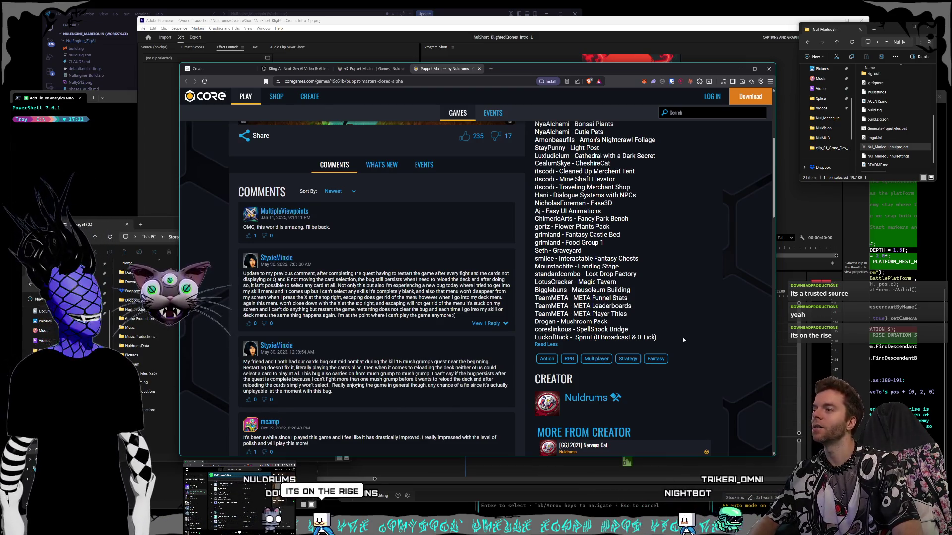
scroll(682, 340, up, 4)
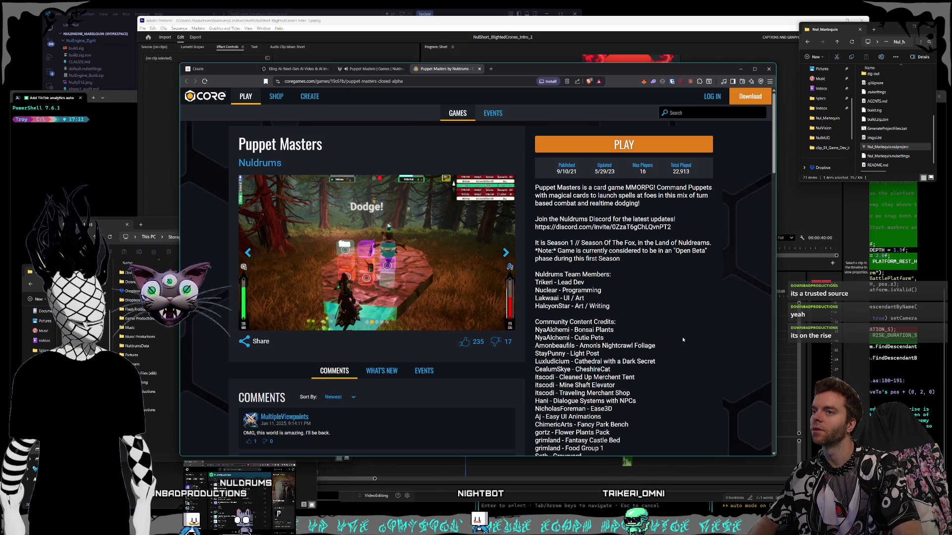
scroll(683, 340, down, 2)
scroll(682, 340, up, 2)
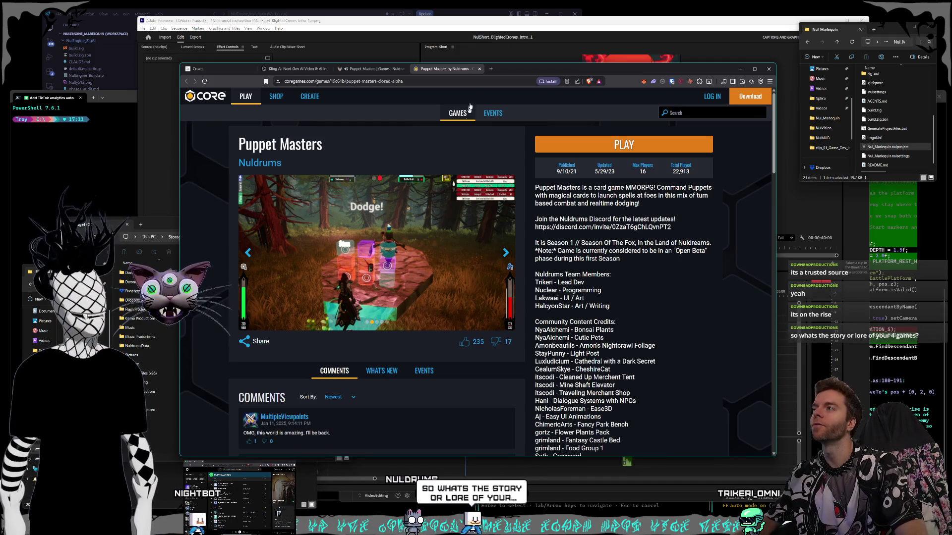
click(369, 68)
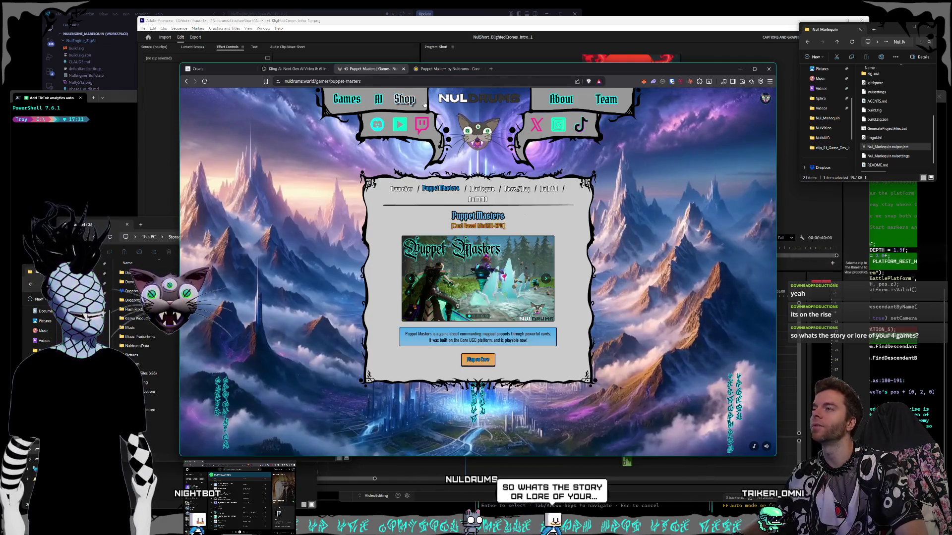
Close the Puppet Masters panel and go from the about page to the Nuldrums world map.
click(596, 325)
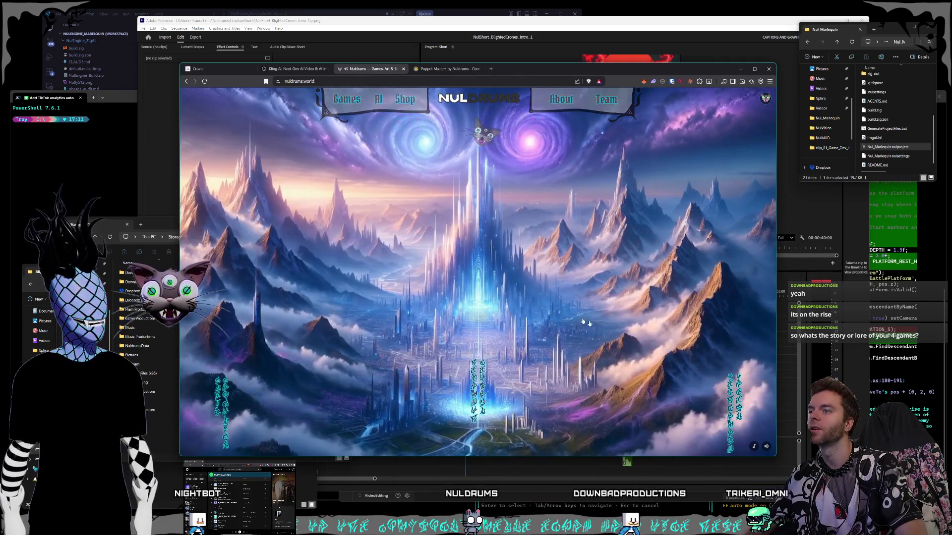
key(ctrl+l)
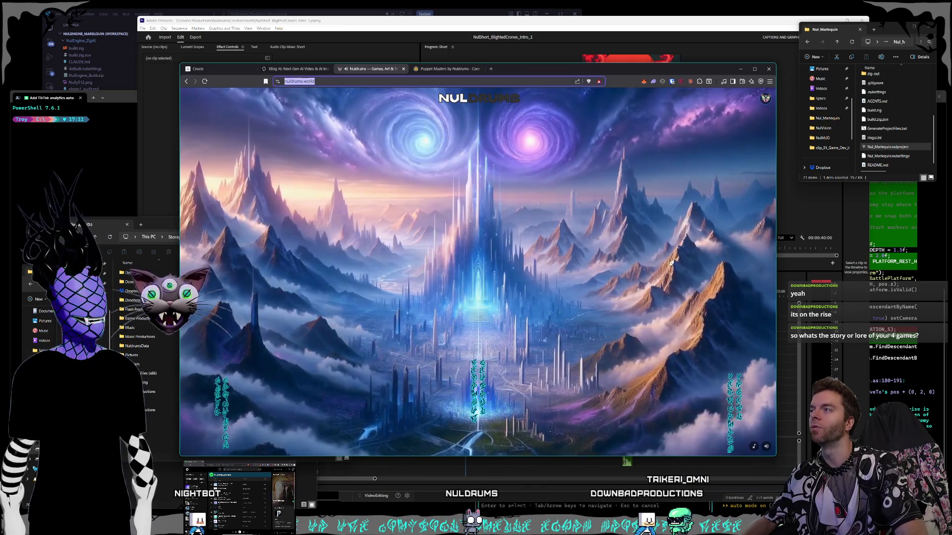
key(alt+Tab)
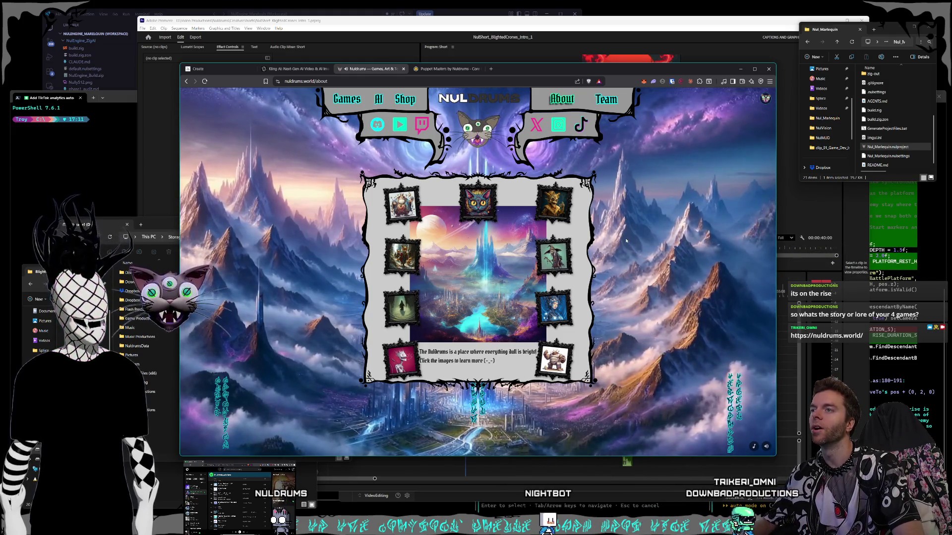
click(454, 104)
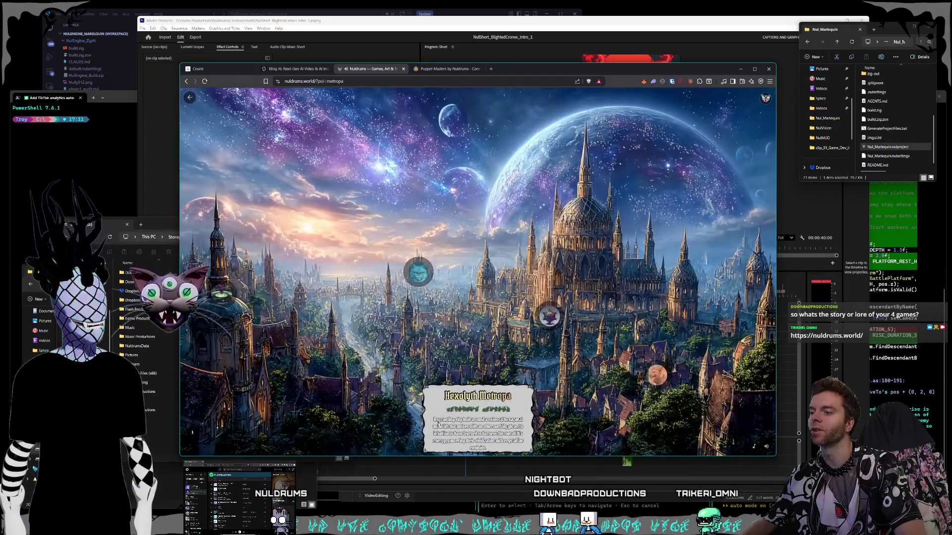
Visit the Omni-Artist Consortium and Hexolyth Metropa, back out to the map, then switch to Premiere Pro.
click(549, 316)
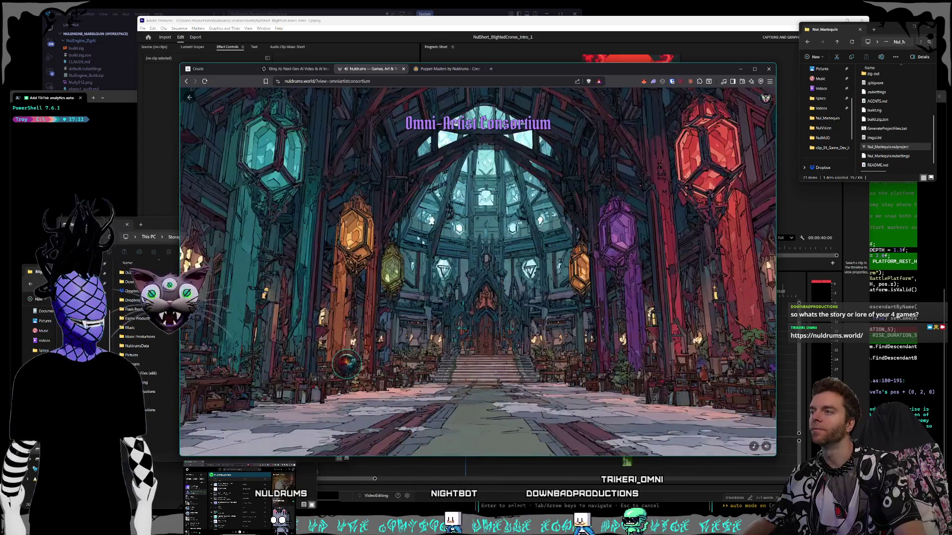
click(191, 97)
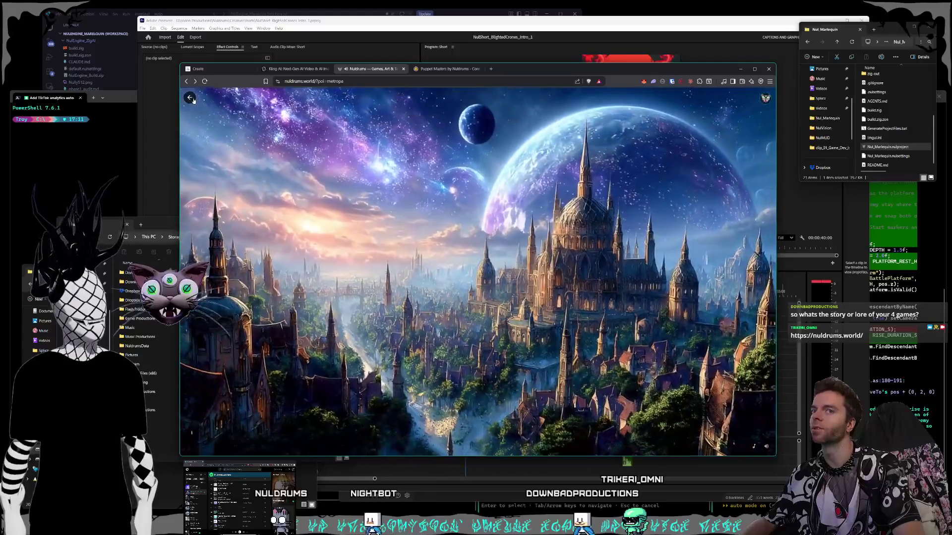
click(191, 98)
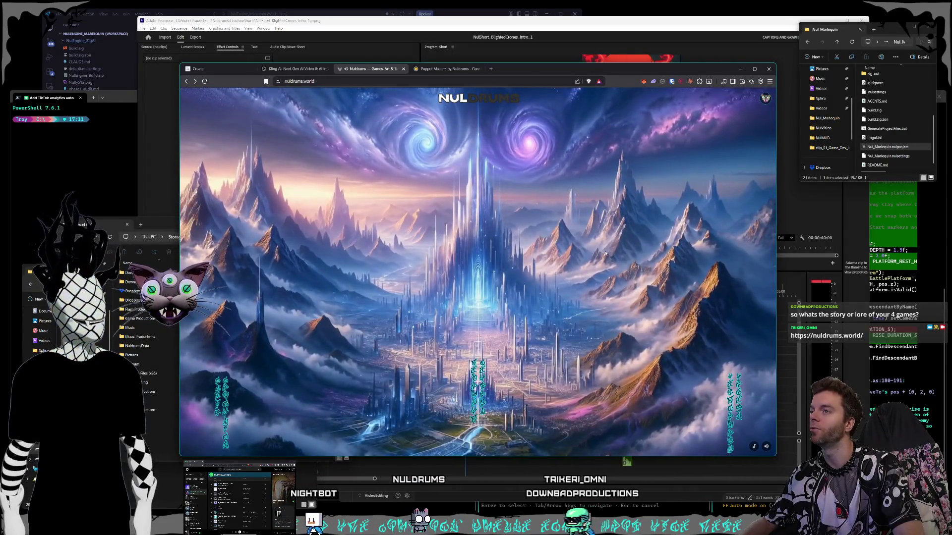
key(alt+Tab)
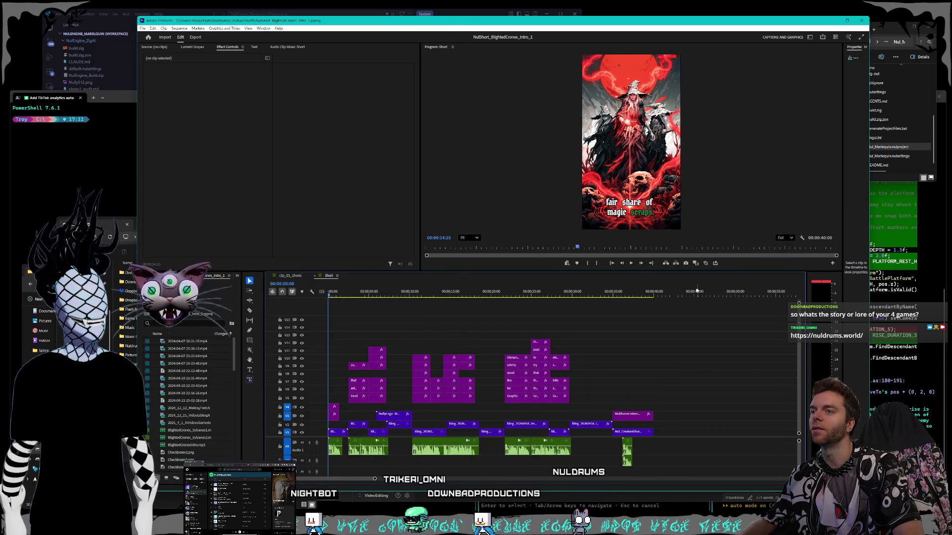
Play the Blighted Crones short from the start of the sequence.
key(Home)
click(630, 265)
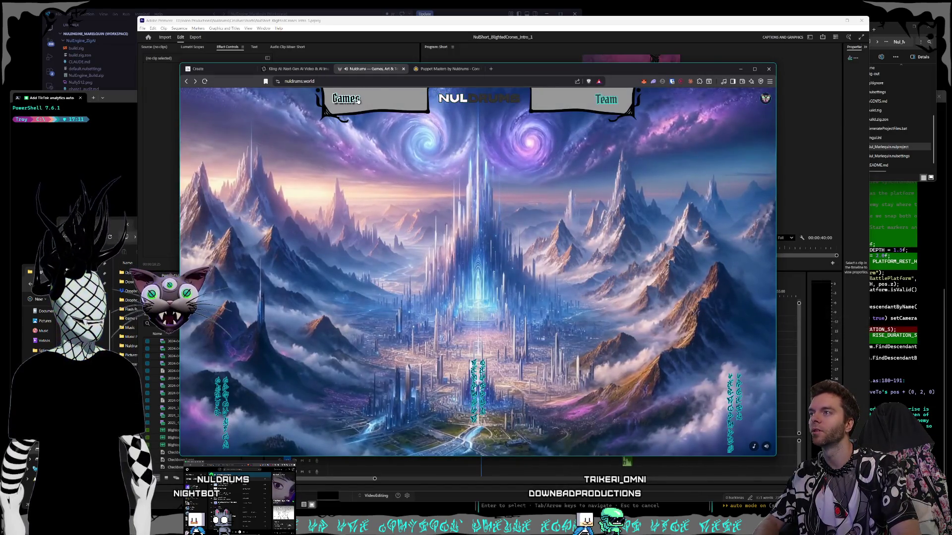
Browse the games section, flipping between the Puppet Masters and Marlequin entries.
click(357, 99)
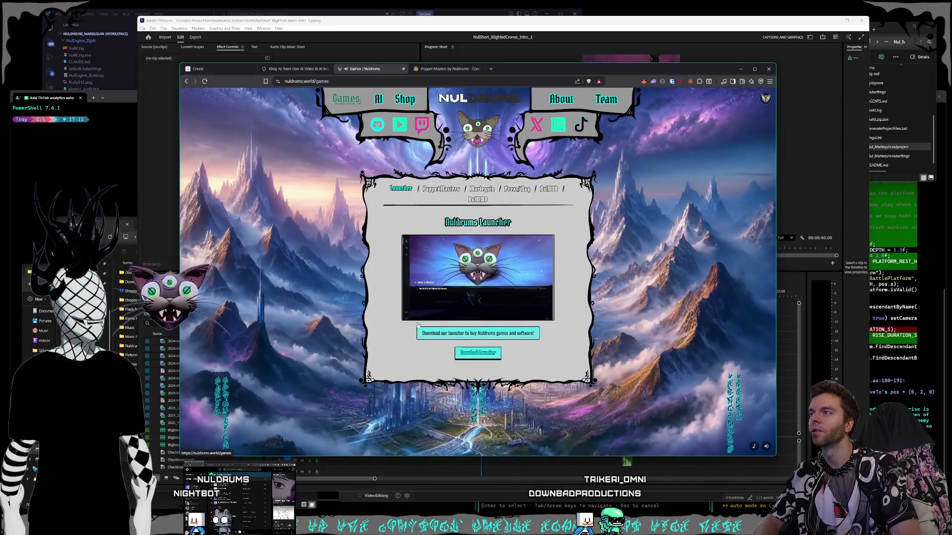
click(438, 189)
click(482, 189)
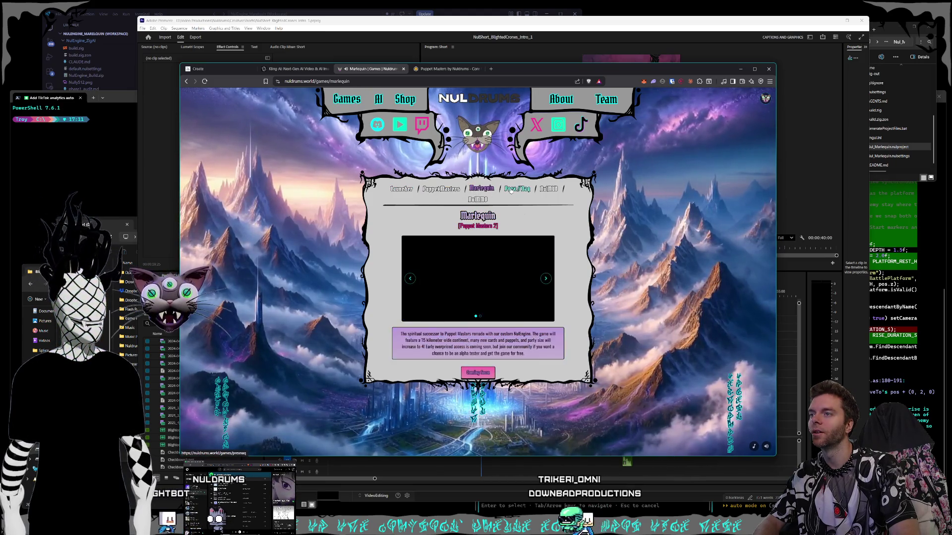
click(450, 190)
click(478, 190)
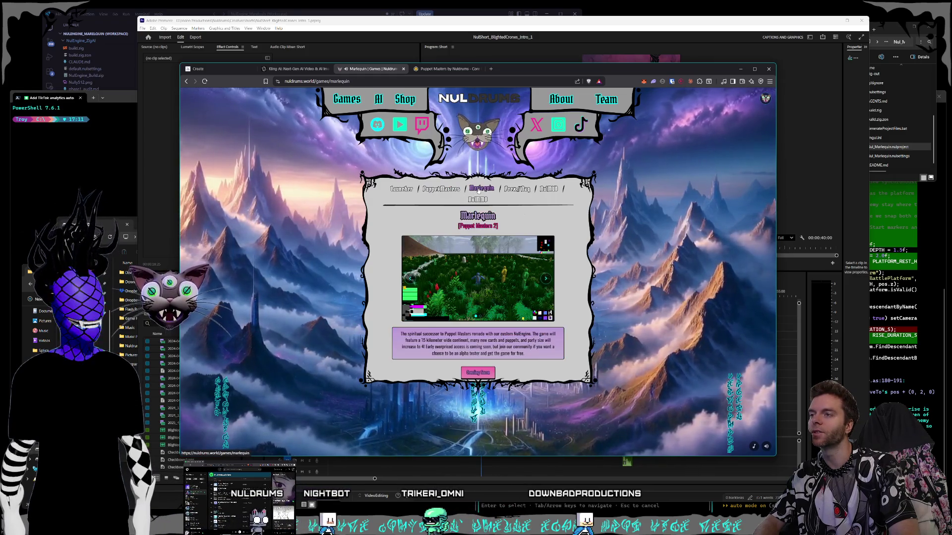
View the Prex//Naq entry with its enlarged chess preview, then the NulMUD entry, and start a new tab.
click(517, 190)
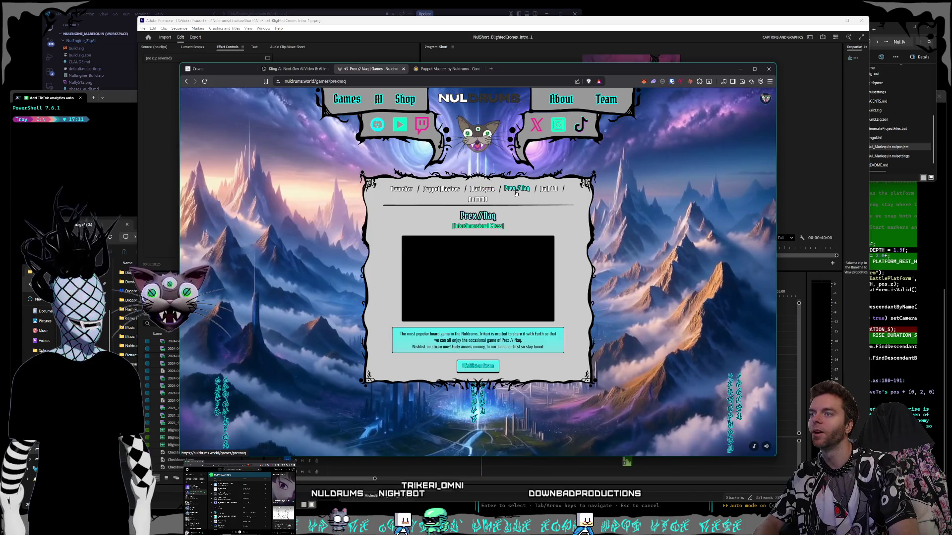
click(433, 264)
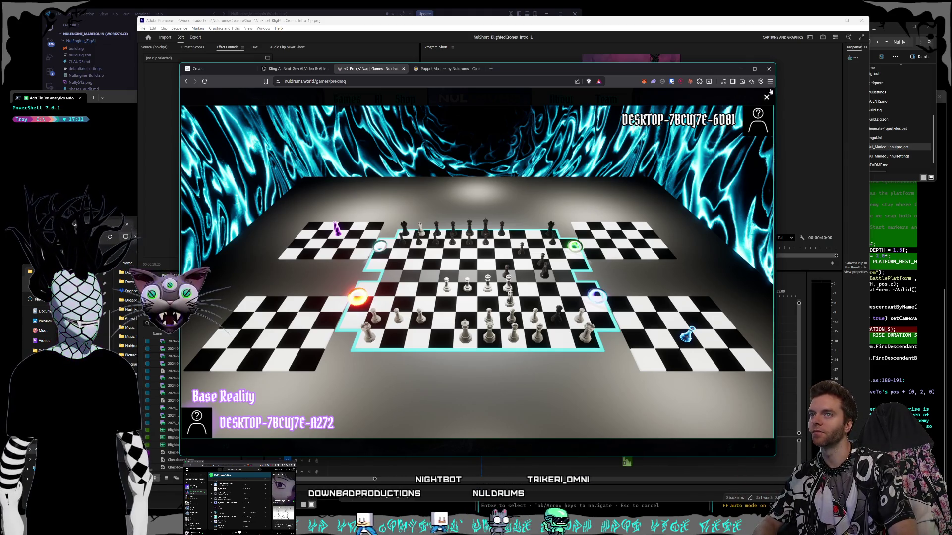
key(Escape)
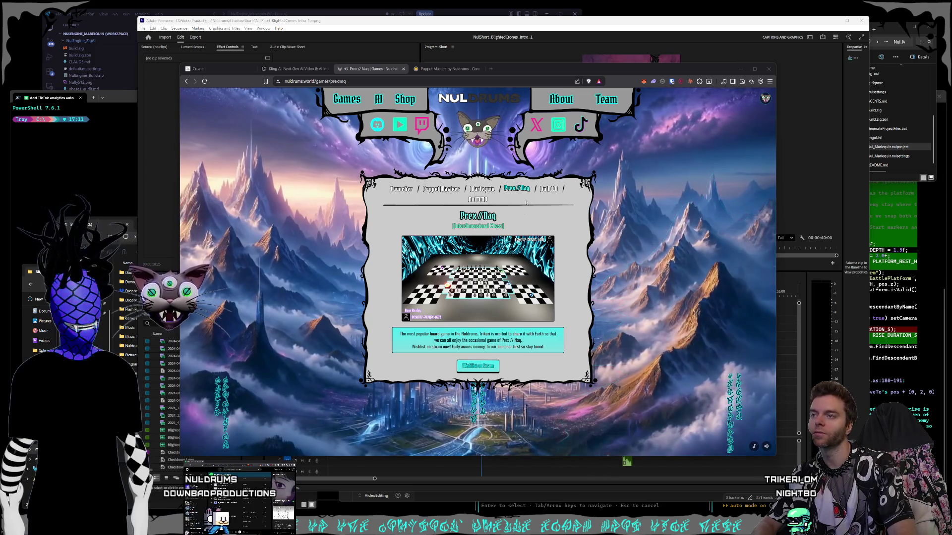
click(553, 191)
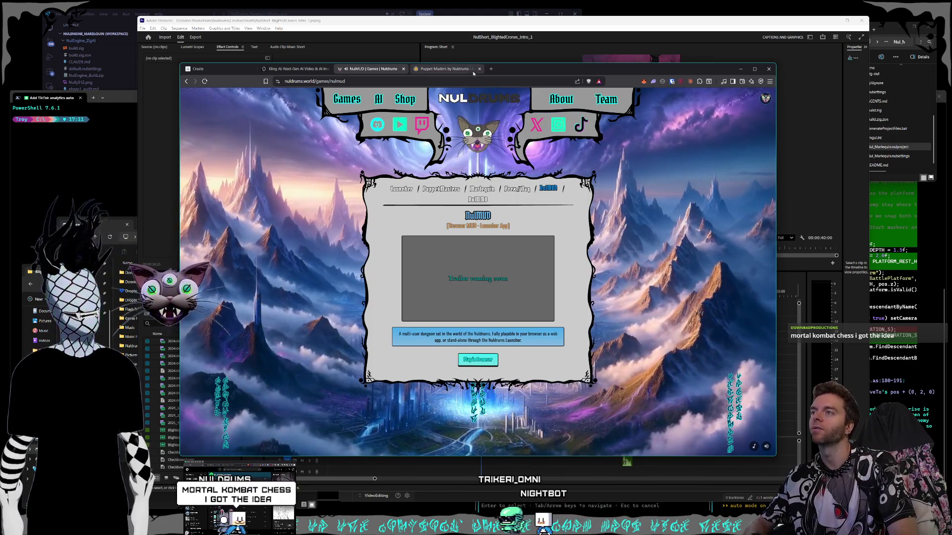
click(490, 68)
text(mortal k)
text(bat)
Search Google for mortal kombat chess and open the Chess Kombat wiki result in a new tab.
key(Return)
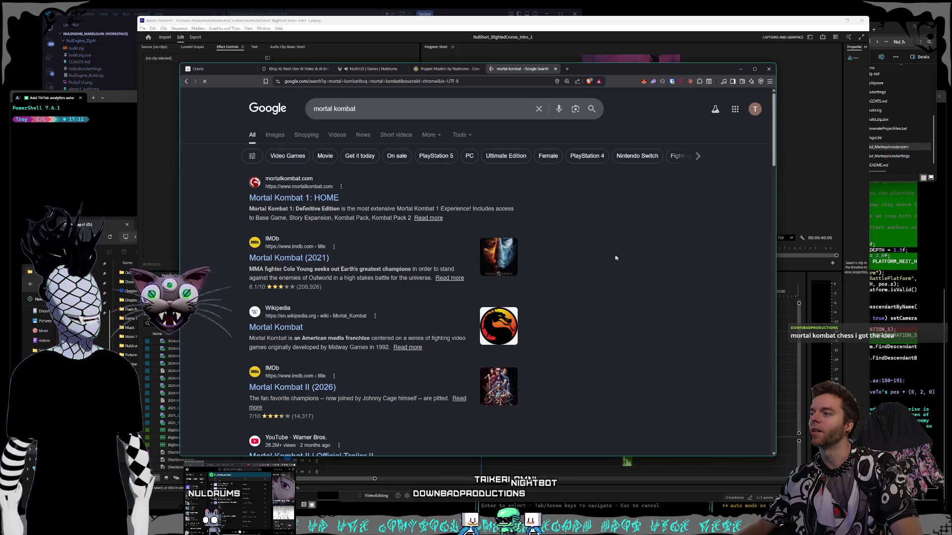
click(382, 108)
text(ches)
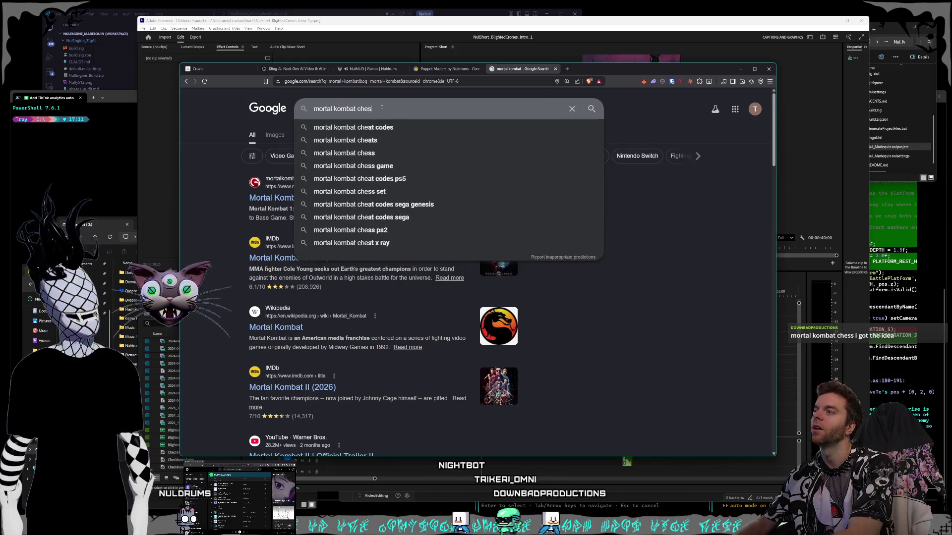
text(s)
key(Return)
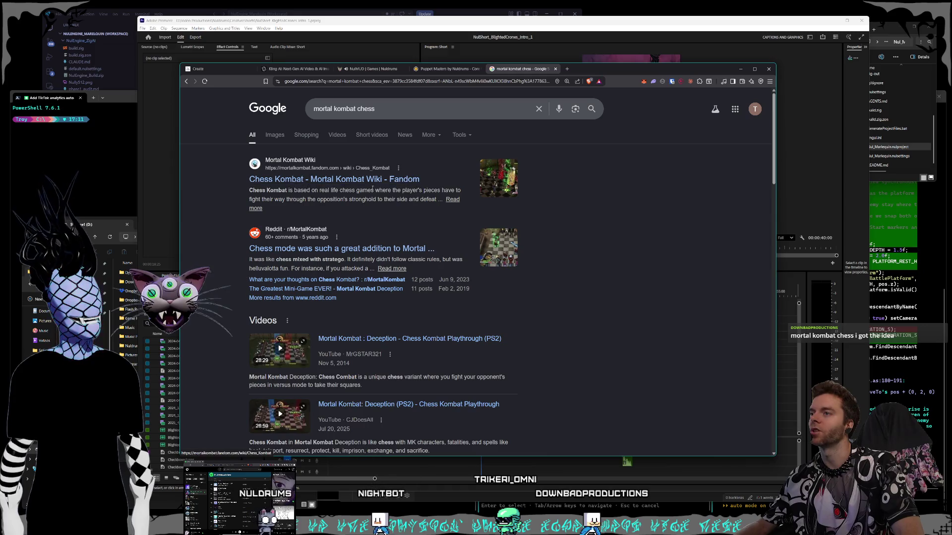
right_click(373, 182)
click(402, 188)
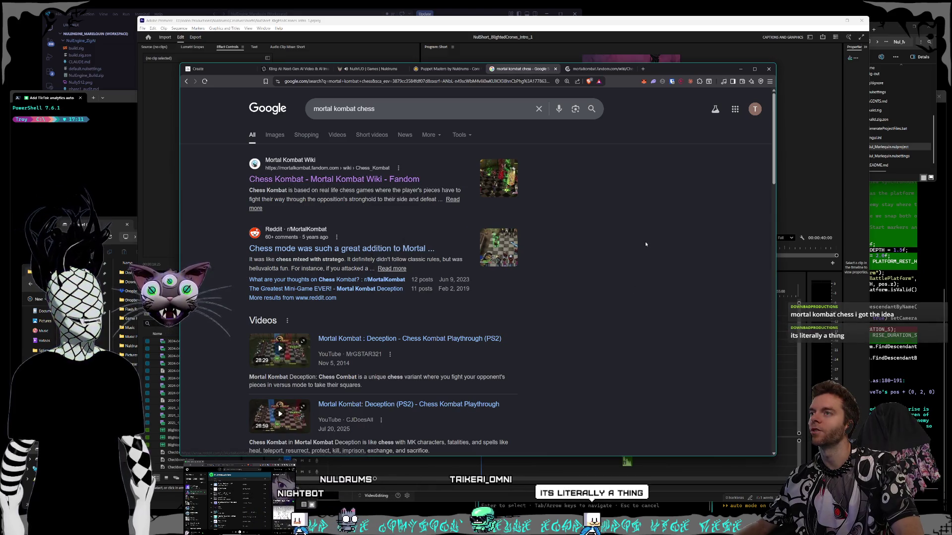
In another tab, search for blood blockade battlefront chess game and show image results.
click(644, 69)
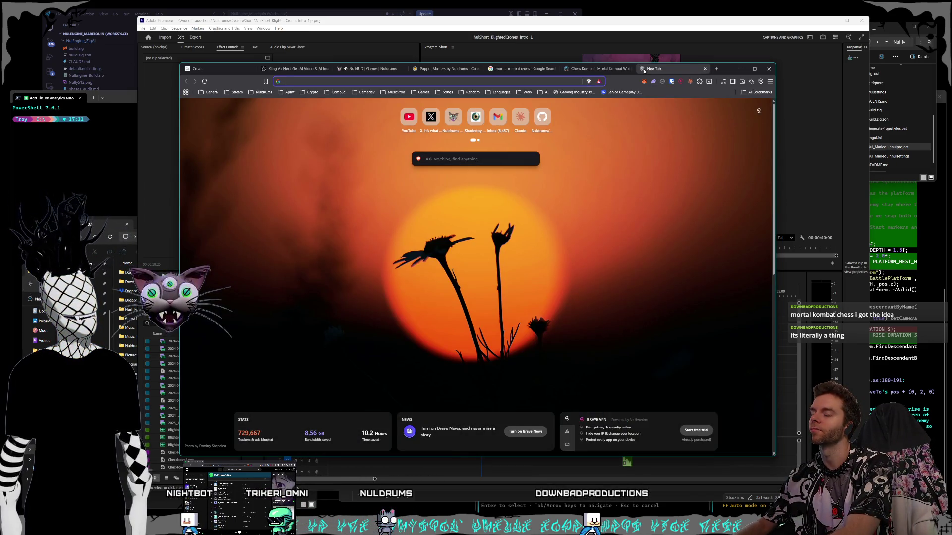
click(358, 69)
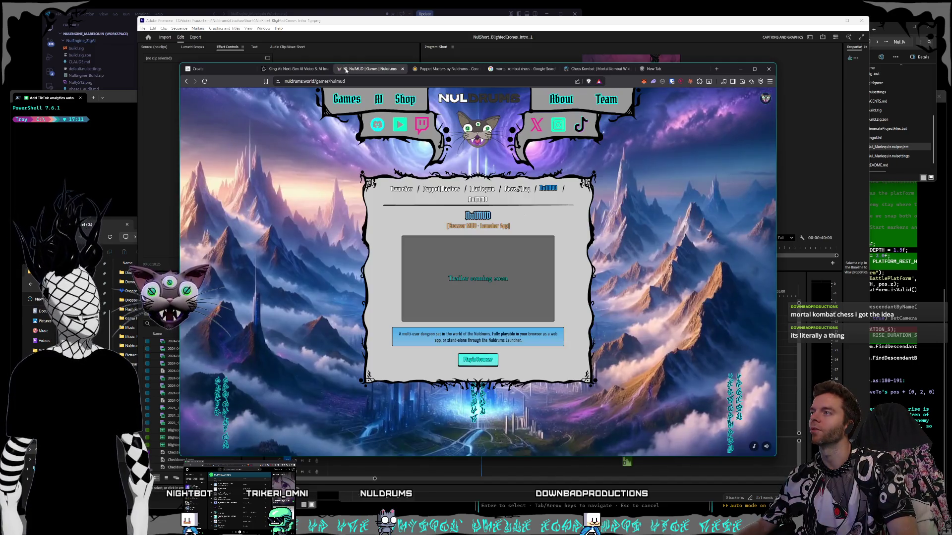
click(655, 68)
text(bl)
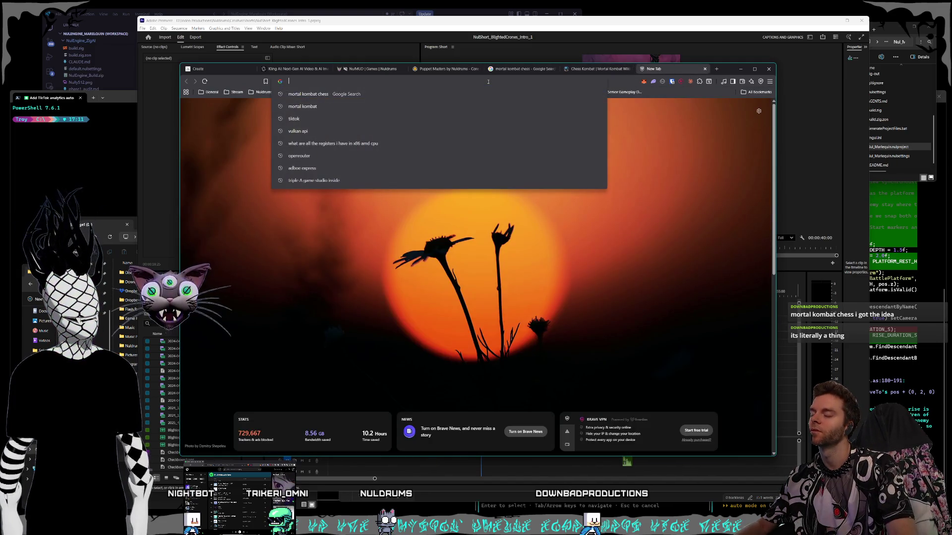
text(ood blockade battlefront chess ga)
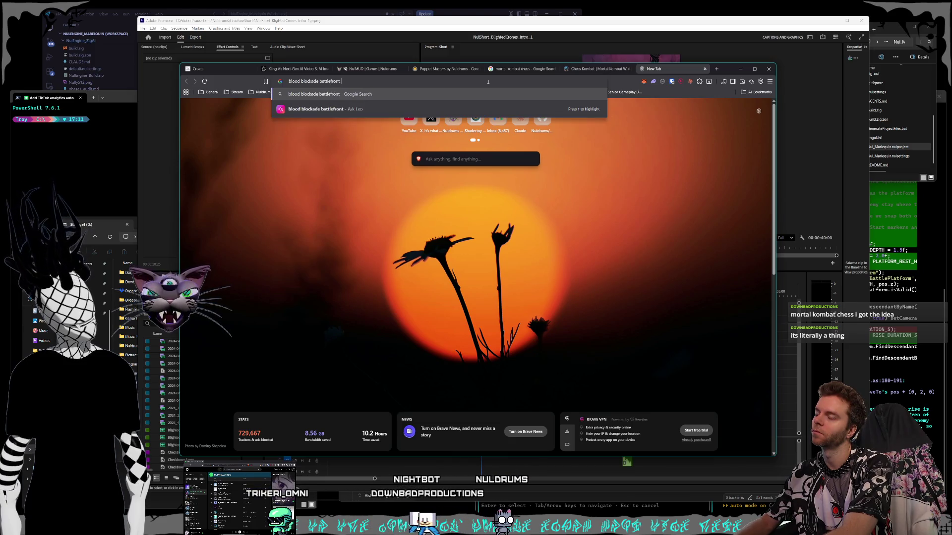
text(me)
key(Return)
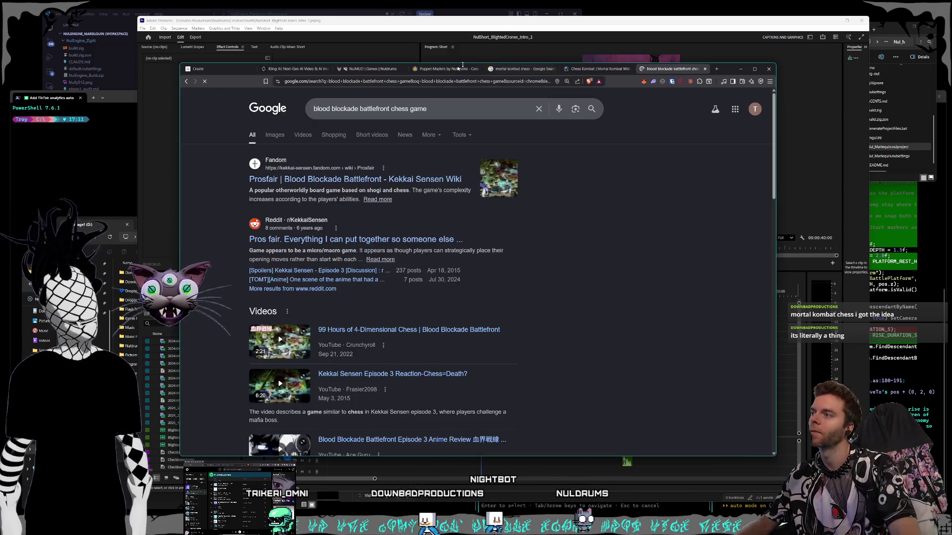
click(282, 136)
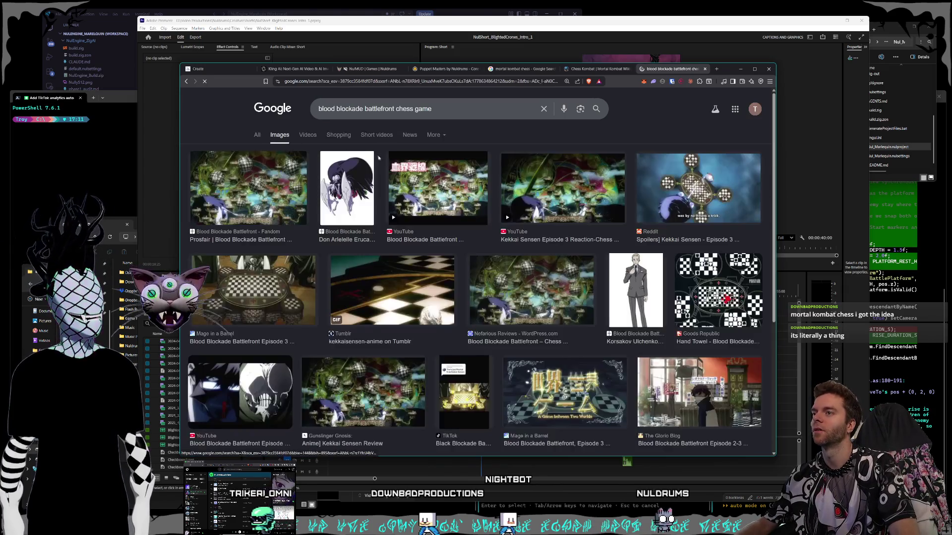
Preview the Fandom and Reddit Kekkai Sensen chess images, then switch to the Chess Kombat wiki tab.
click(248, 190)
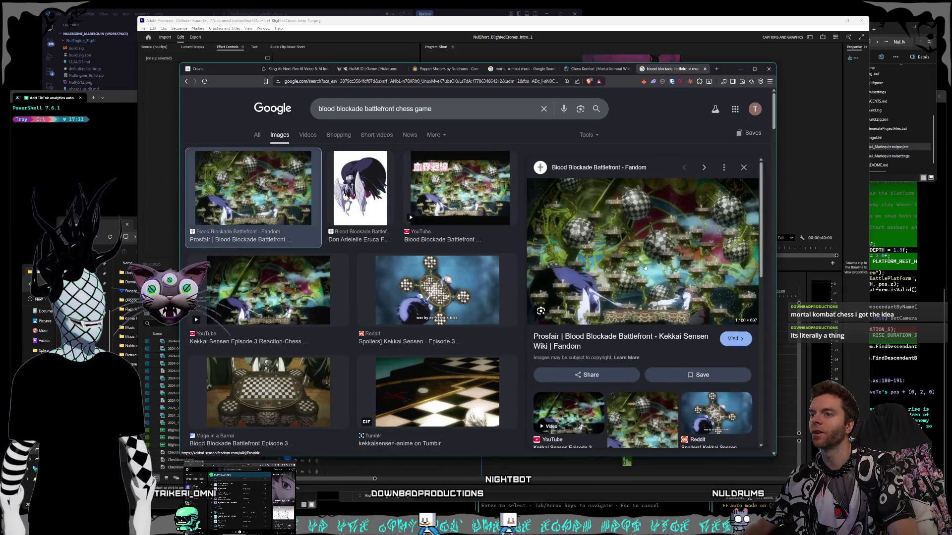
click(437, 292)
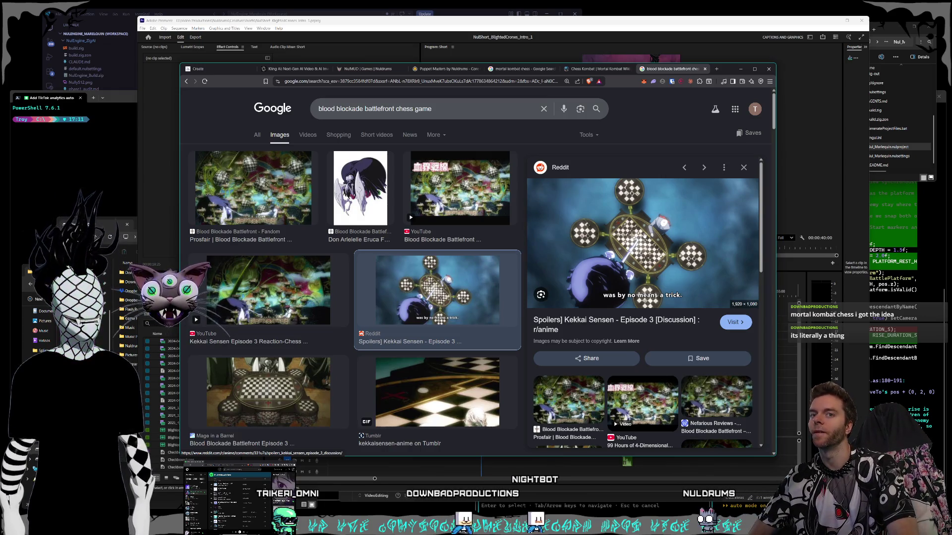
click(599, 68)
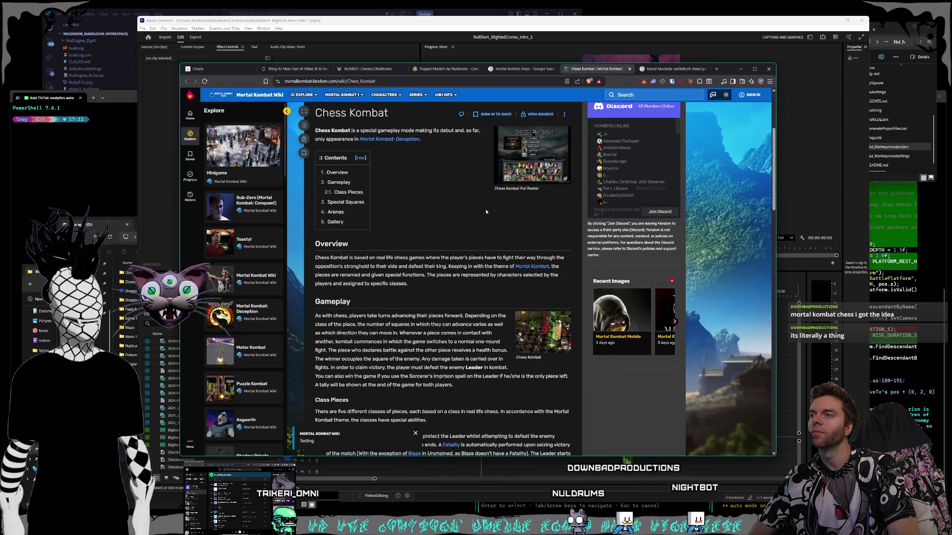
scroll(476, 223, down, 3)
Enlarge the Chess Kombat screenshot twice while reading the article, then close the wiki tab.
click(543, 363)
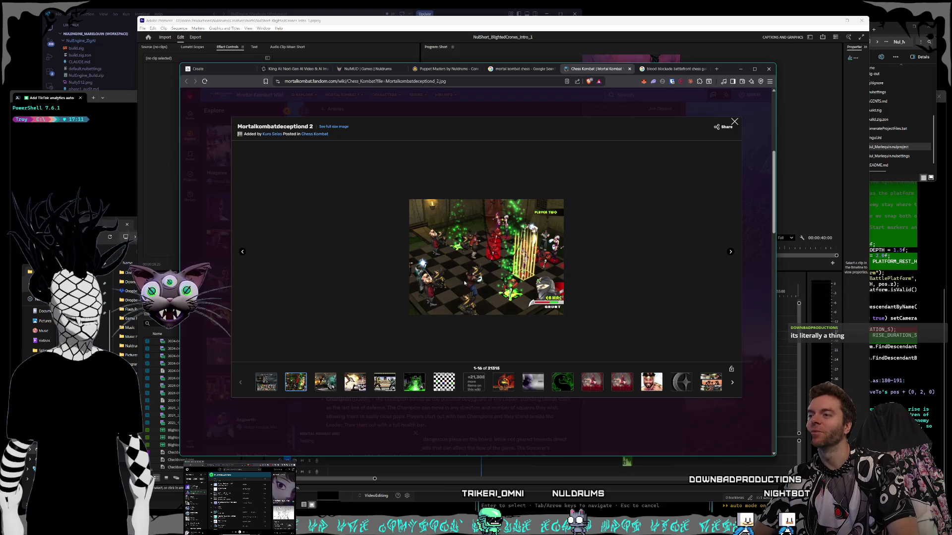
click(735, 121)
scroll(533, 260, down, 5)
scroll(533, 260, down, 5)
scroll(533, 260, down, 2)
scroll(532, 262, down, 3)
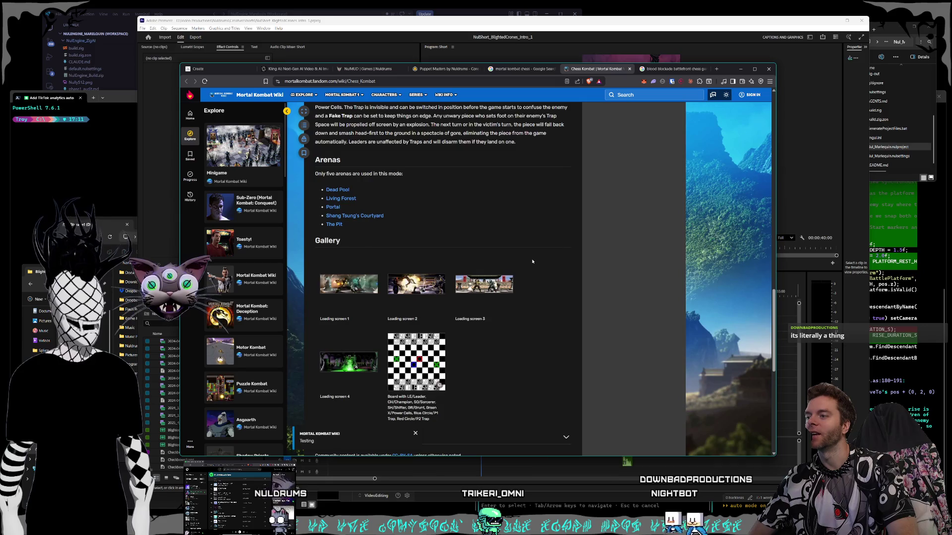
scroll(531, 261, up, 5)
scroll(531, 253, up, 5)
scroll(542, 191, up, 3)
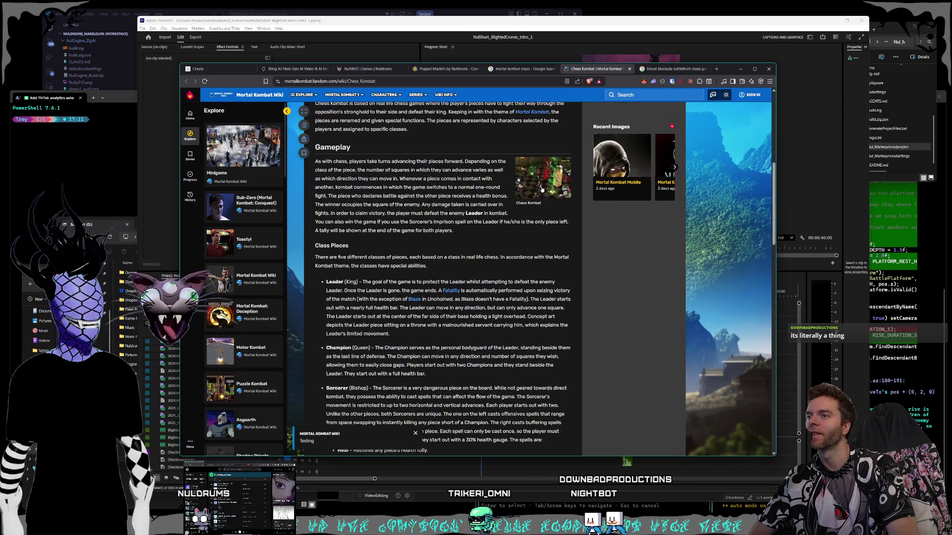
click(543, 189)
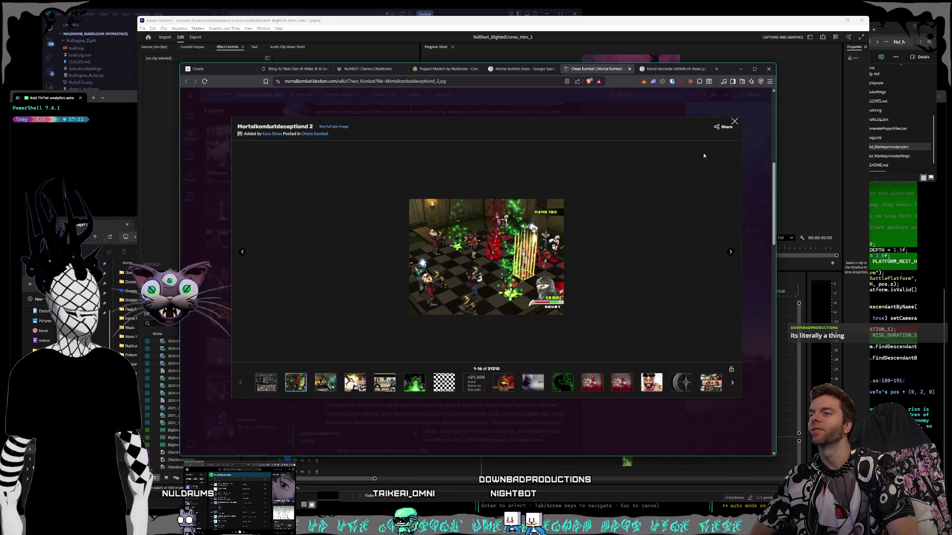
click(735, 121)
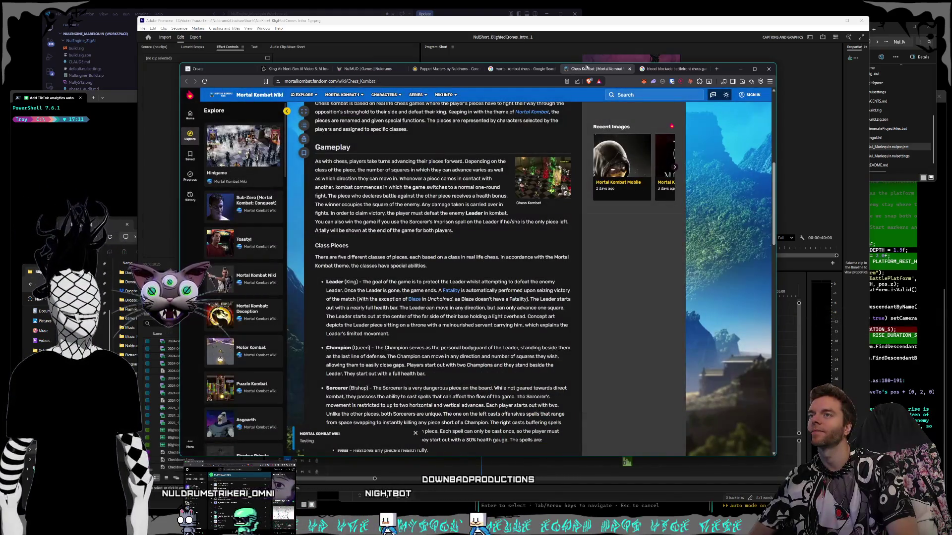
click(628, 69)
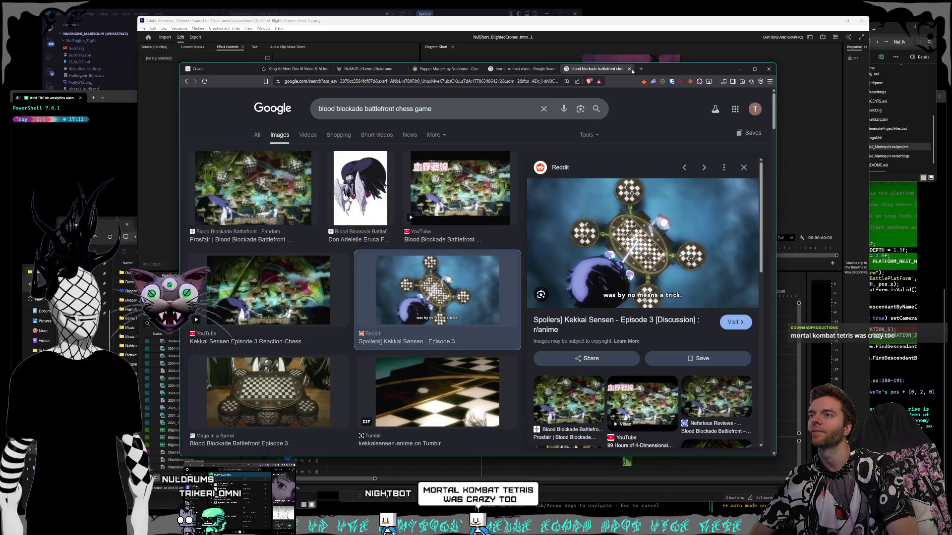
Close the image results, open the Chess Kombat playthrough video and seek to the chess board gameplay.
click(629, 69)
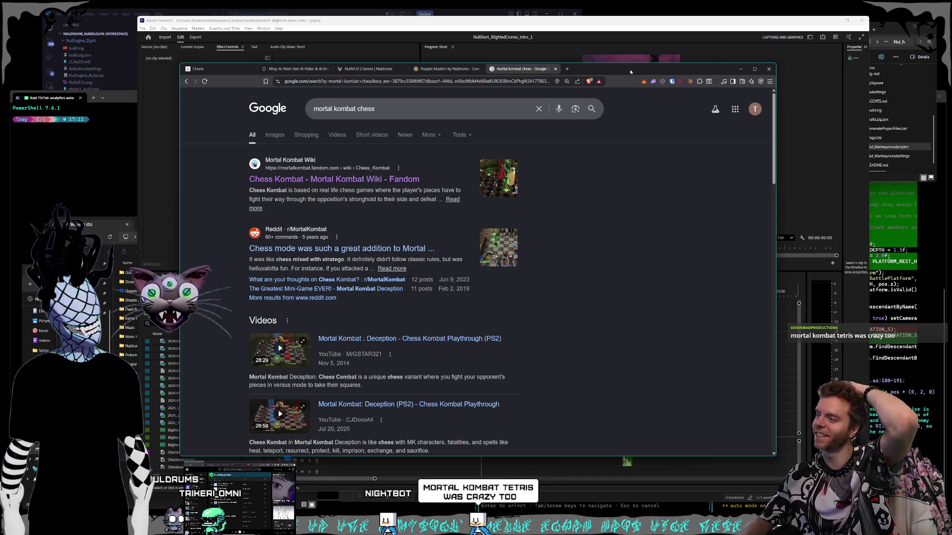
click(441, 339)
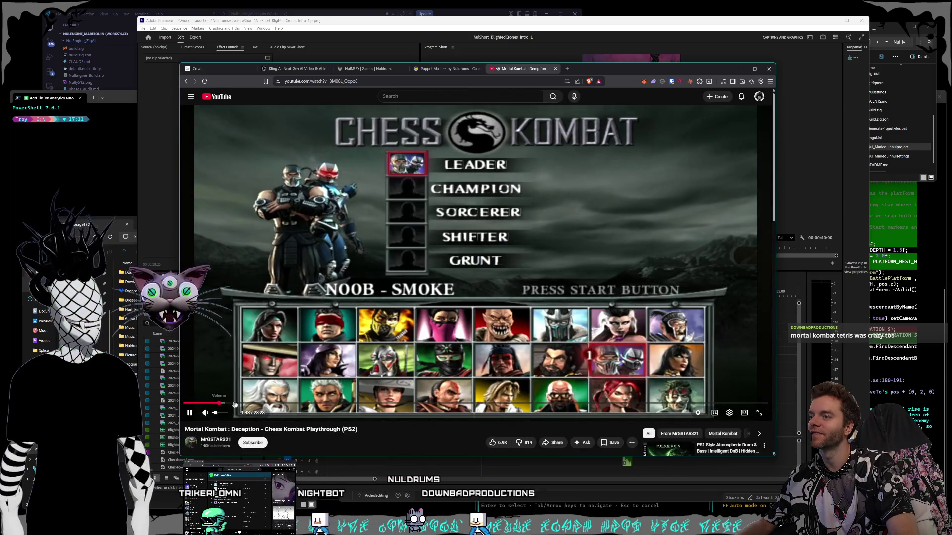
click(258, 404)
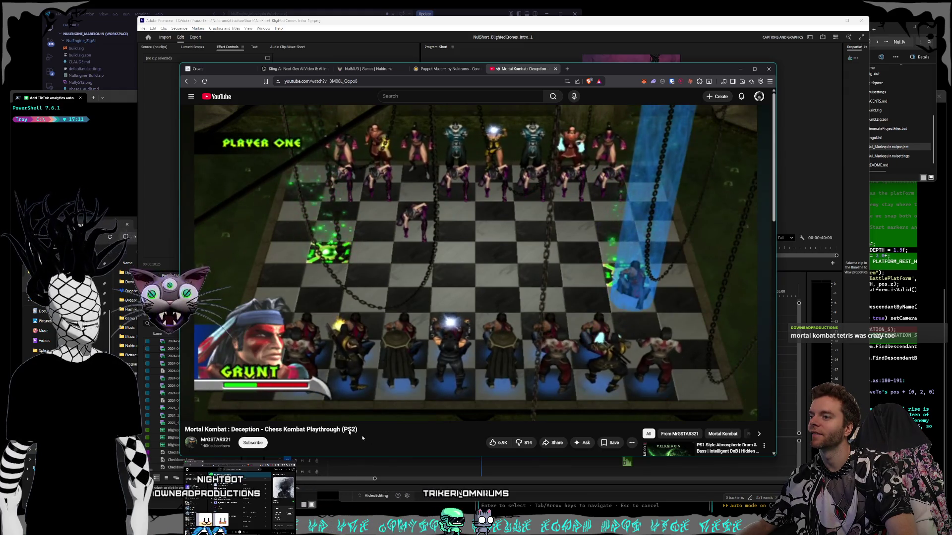
Check a later fight scene, return to the chess board gameplay and pause the video there.
click(370, 403)
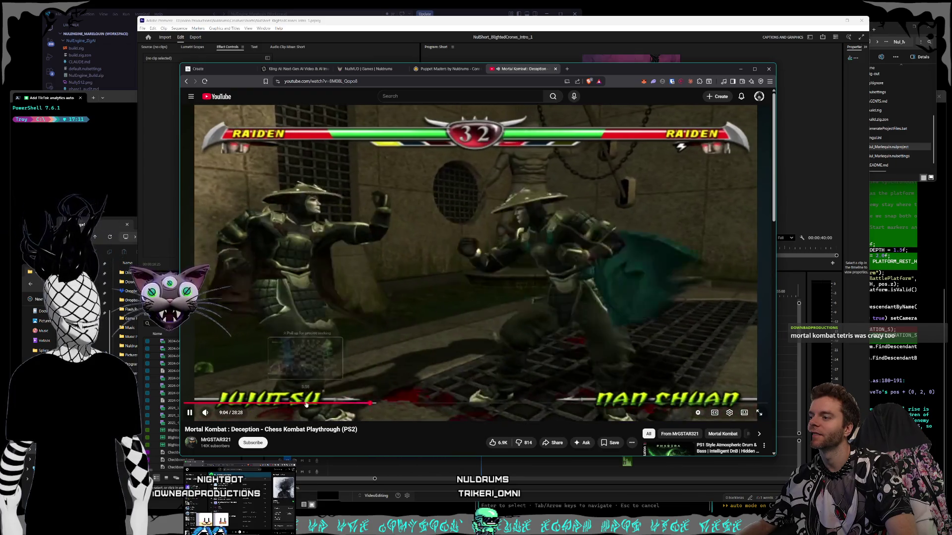
click(282, 402)
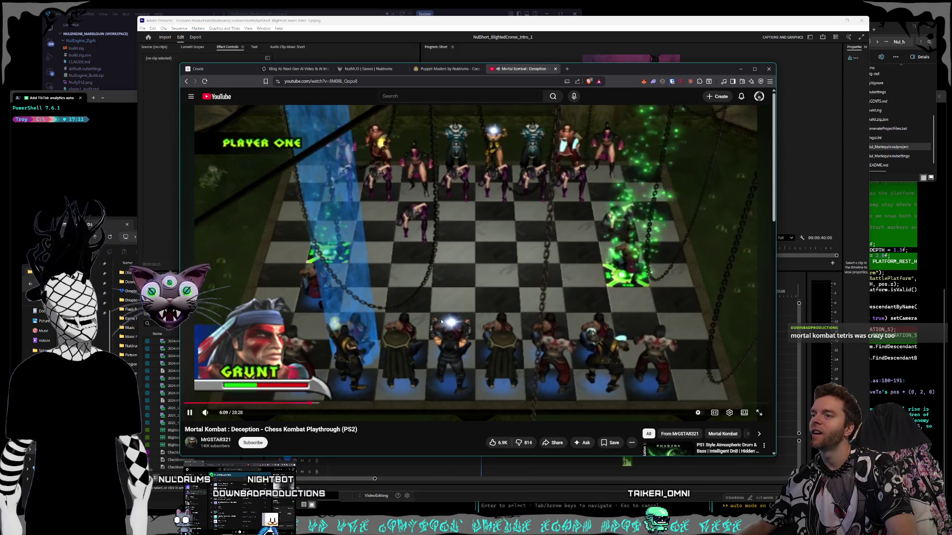
click(414, 302)
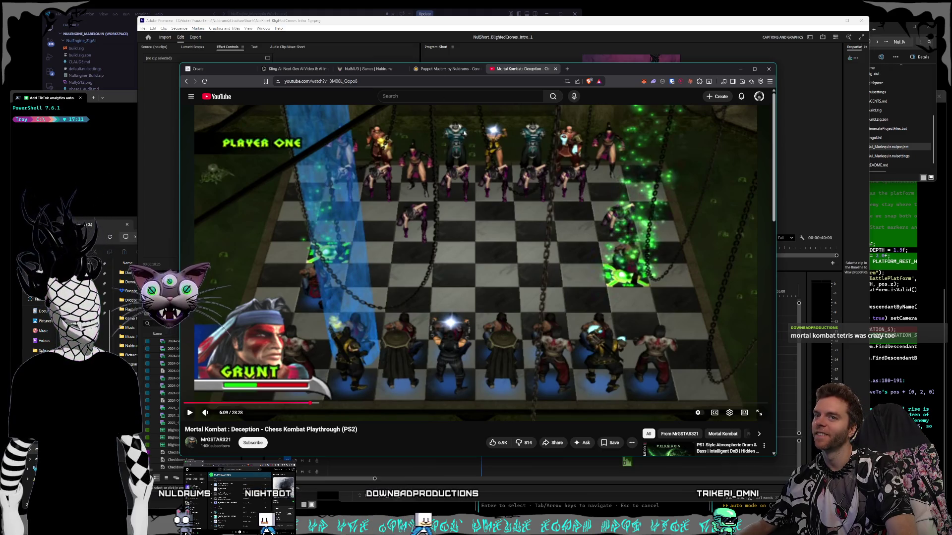
key(ctrl+l)
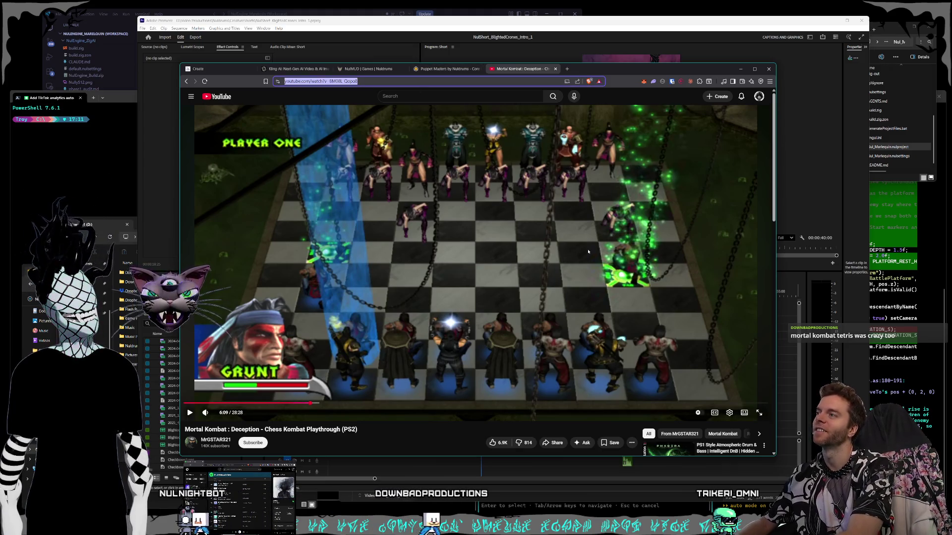
text(mortal kombat tetris)
Search for mortal kombat tetris, view the Puzzle Kombat wiki image, then close that tab.
key(Return)
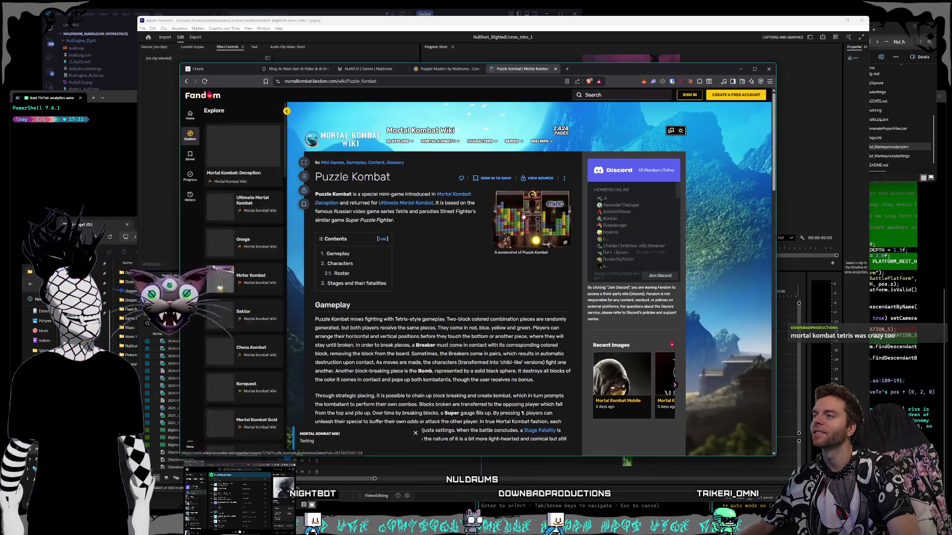
click(513, 216)
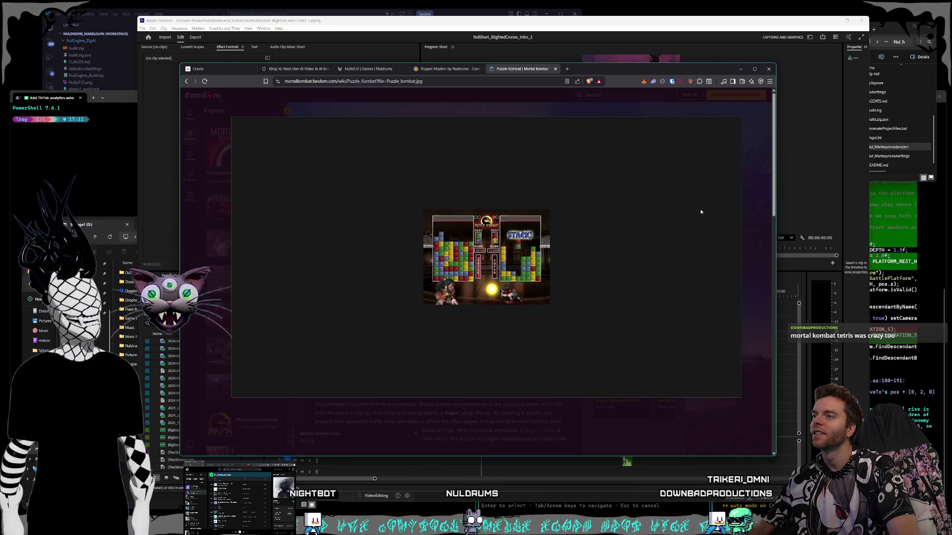
key(Escape)
click(555, 69)
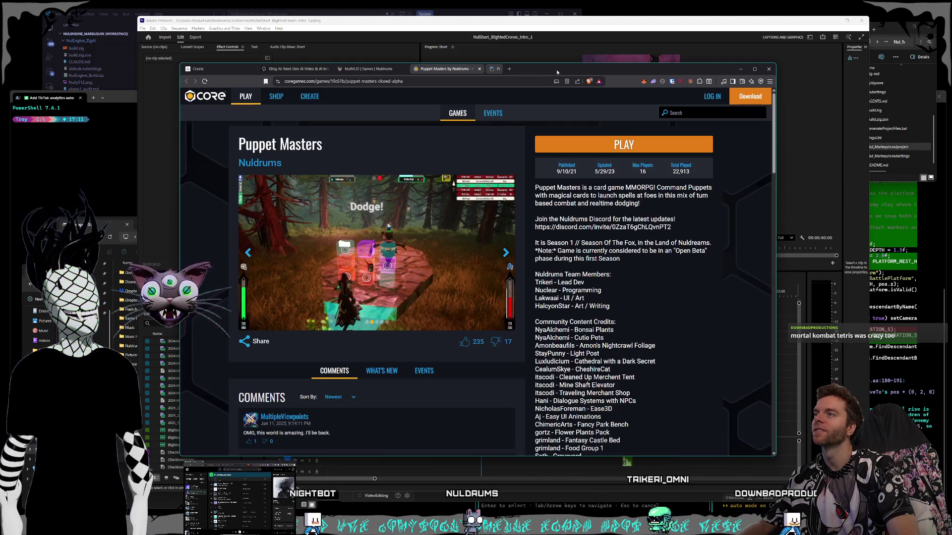
Maximize and restore the browser window, then close the Puppet Masters game page.
double_click(532, 69)
drag(532, 6, 488, 74)
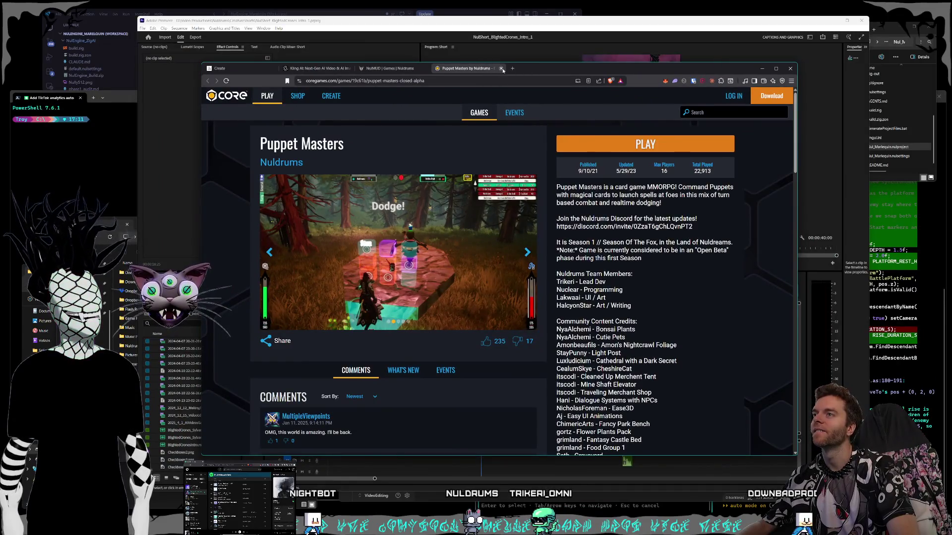
click(501, 69)
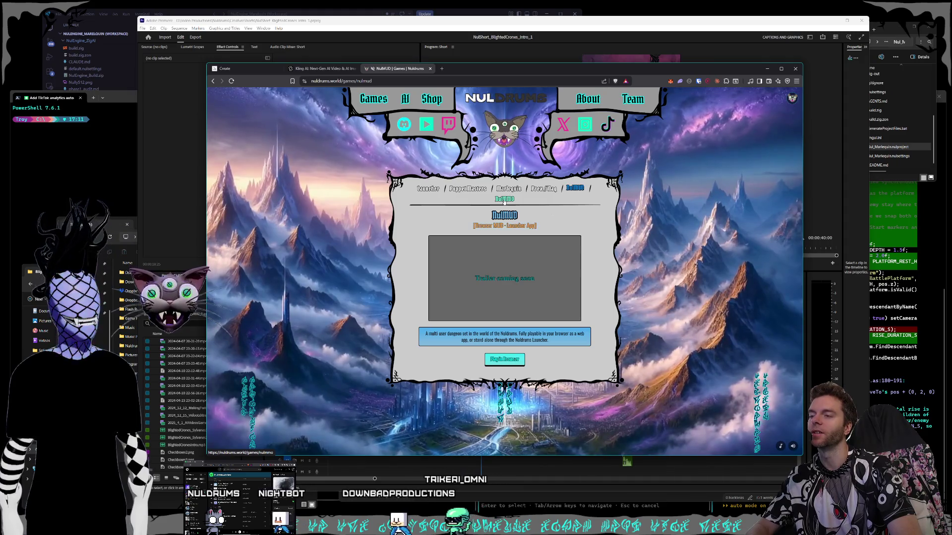
Open the NulMMO entry, watch its trailer, then return to the NulMUD entry.
click(503, 199)
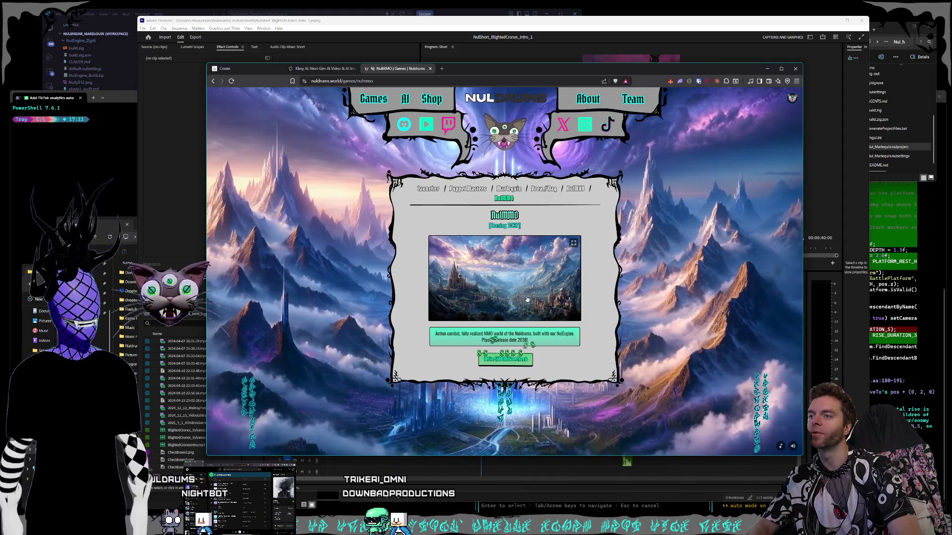
click(504, 359)
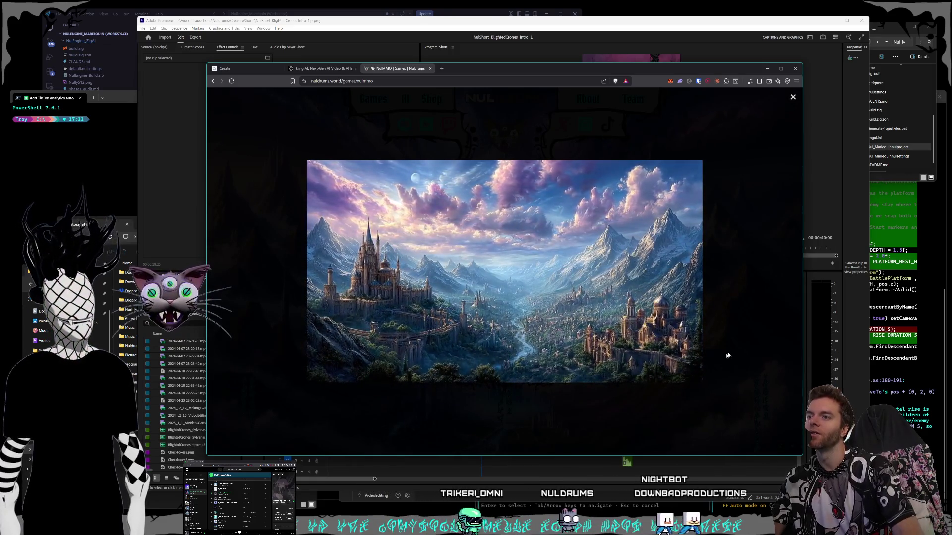
click(793, 97)
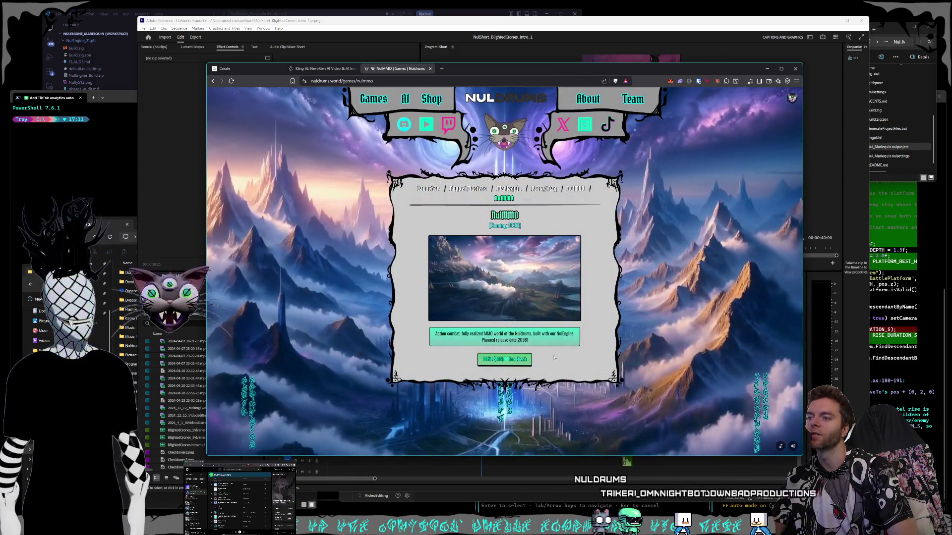
click(573, 189)
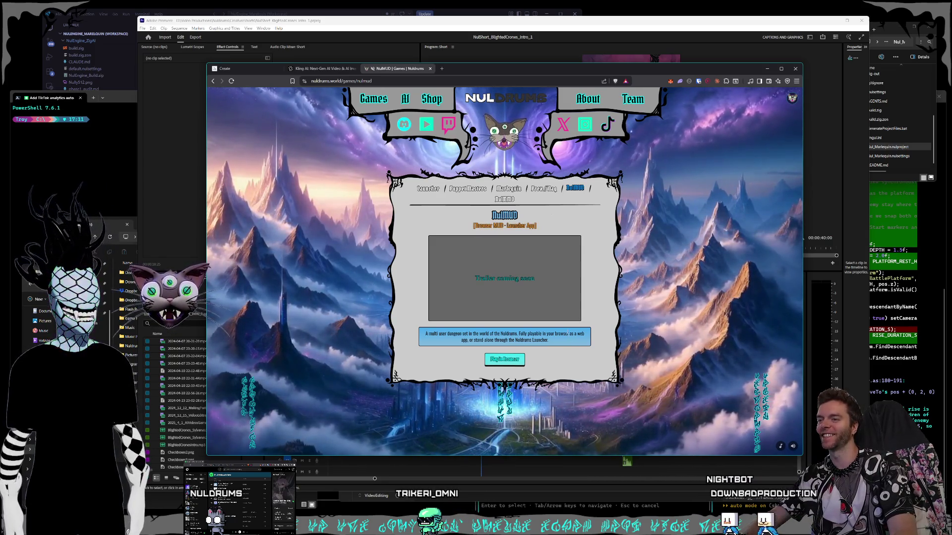
Glance at the Kling AI tab, then close the NulMUD page of the Nuldrums site.
click(321, 68)
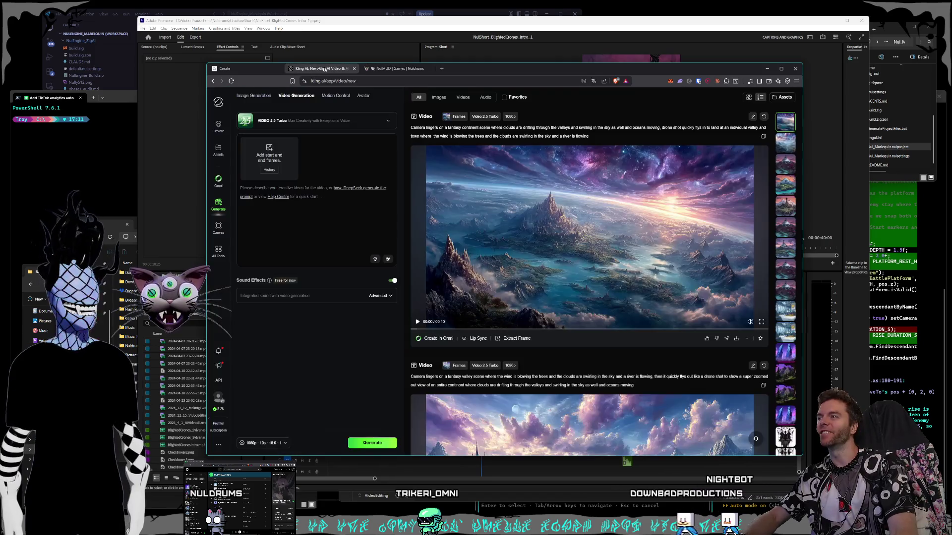
drag(462, 72, 468, 72)
click(427, 68)
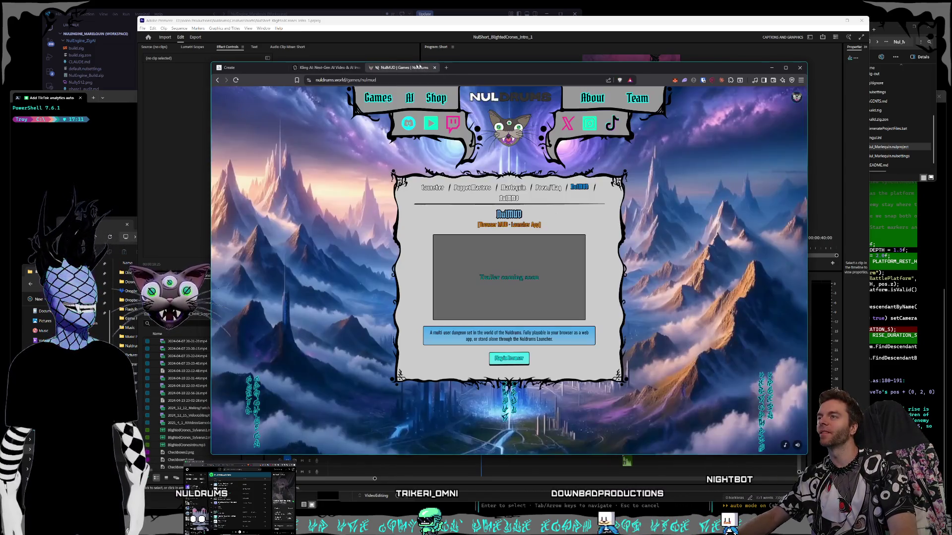
click(435, 68)
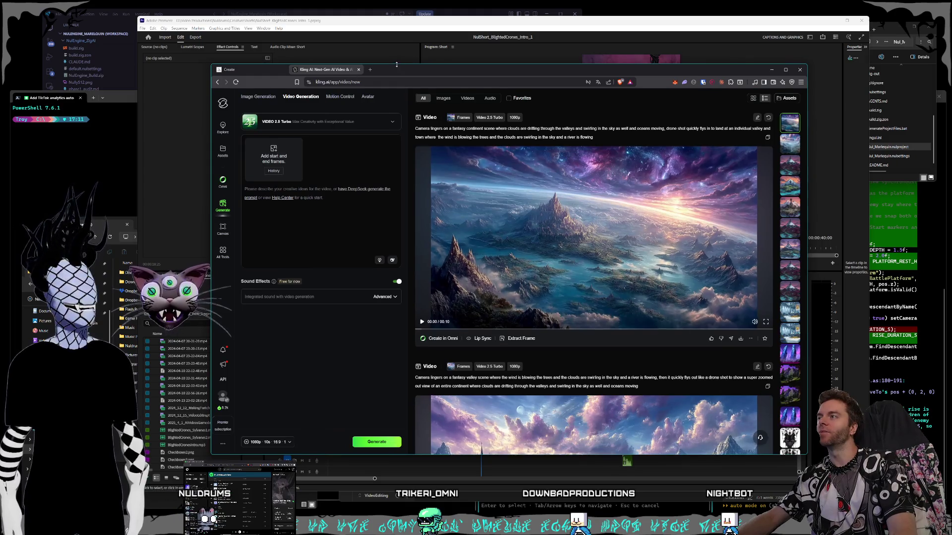
mouse_move(397, 63)
mouse_down()
mouse_move(396, 73)
mouse_move(425, 28)
mouse_up()
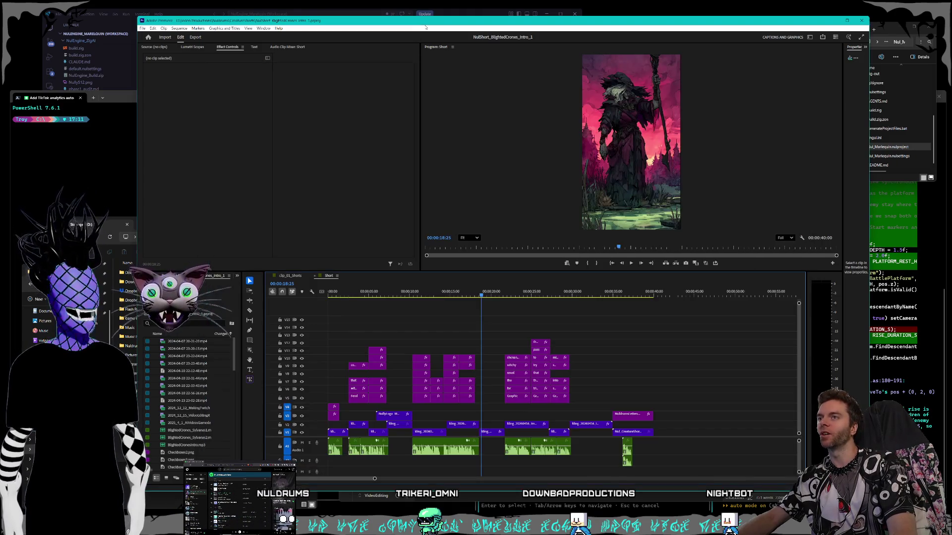
Scrub the Blighted Crones sequence to the green witch frame near 32 seconds and open the File menu.
drag(481, 295, 592, 291)
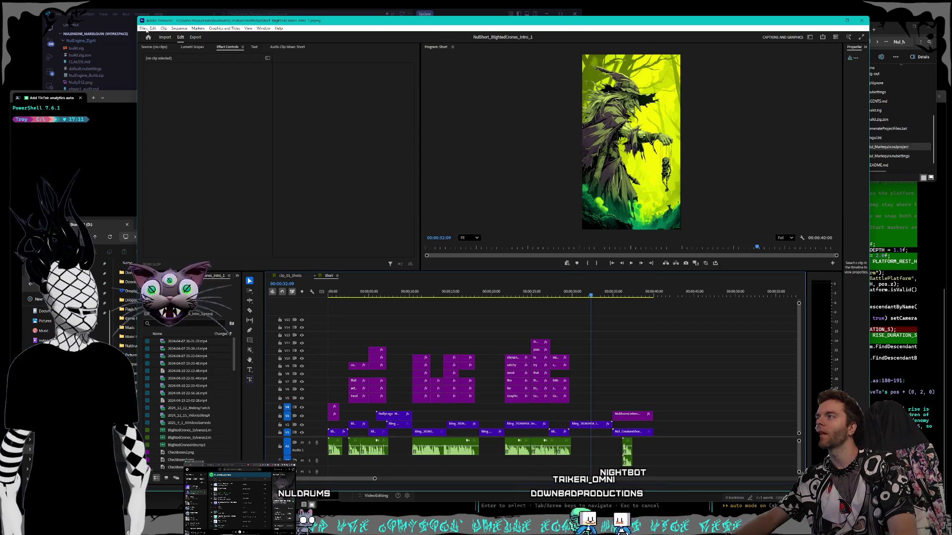
key(alt+f)
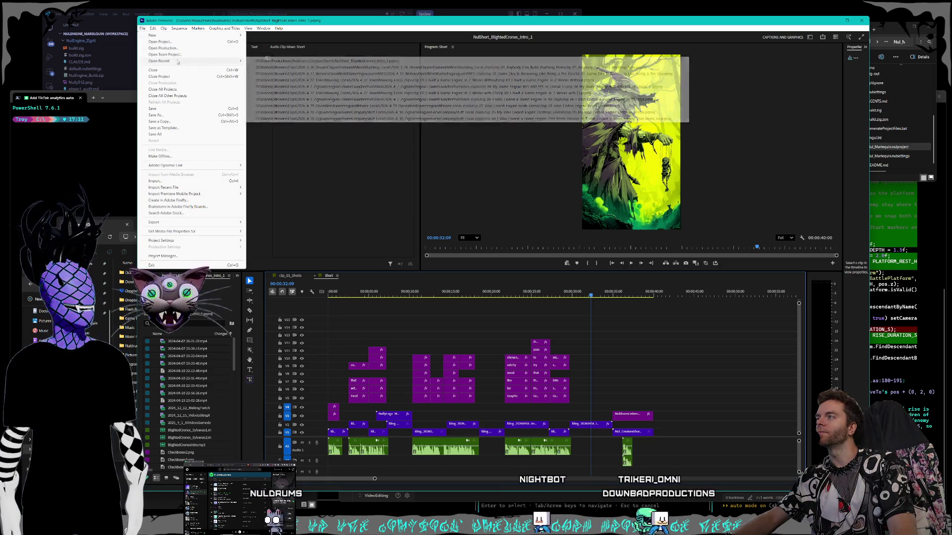
Load the NulShort_ShadeShifters_Intro_1_1 project from the CreatureShorts folder.
click(171, 43)
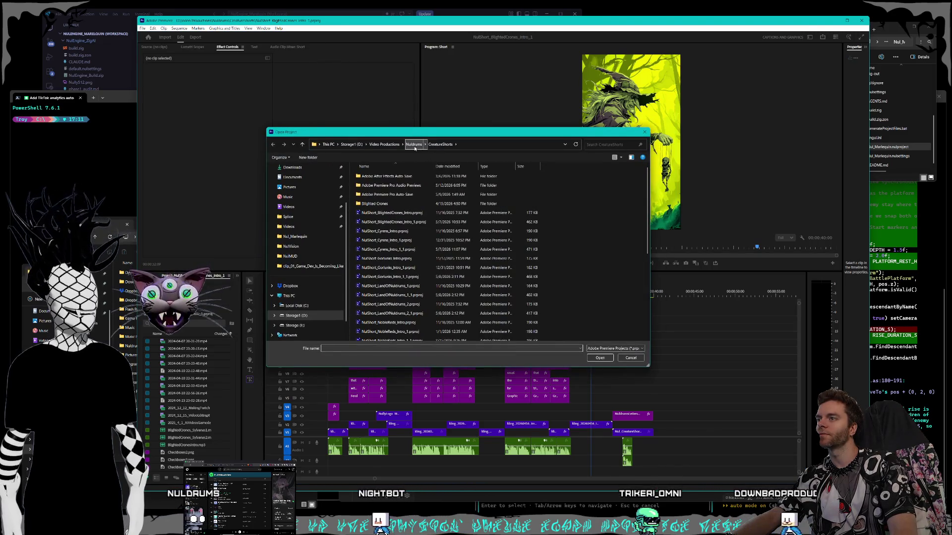
scroll(414, 222, down, 6)
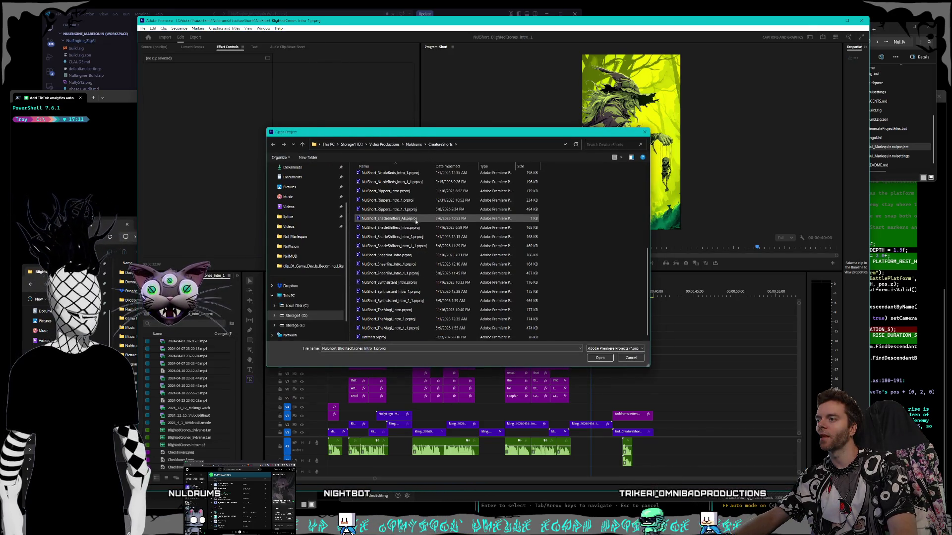
click(421, 246)
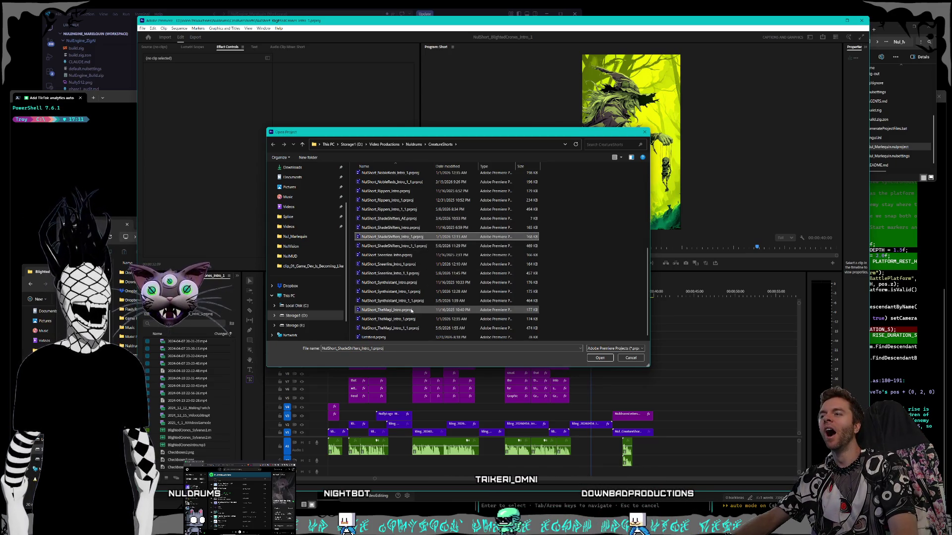
scroll(410, 310, up, 4)
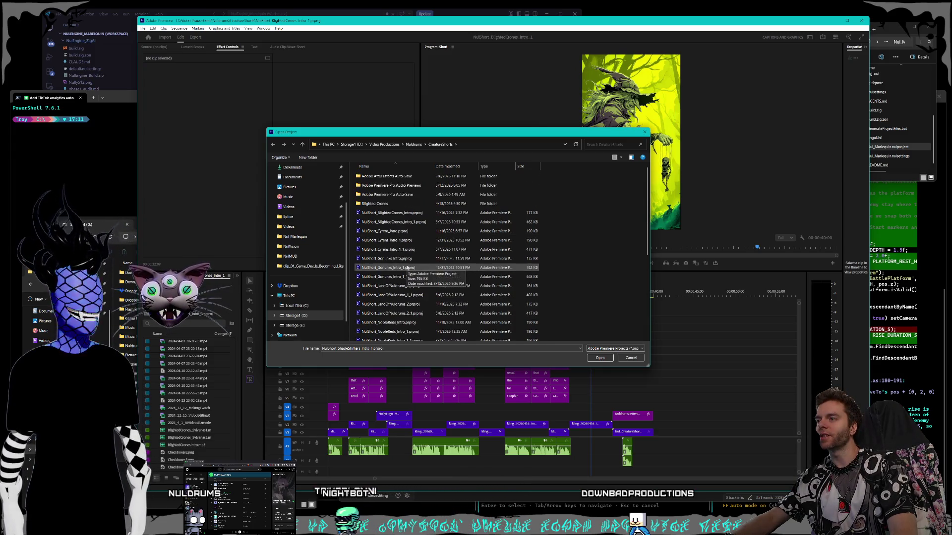
scroll(441, 242, up, 1)
scroll(441, 244, down, 2)
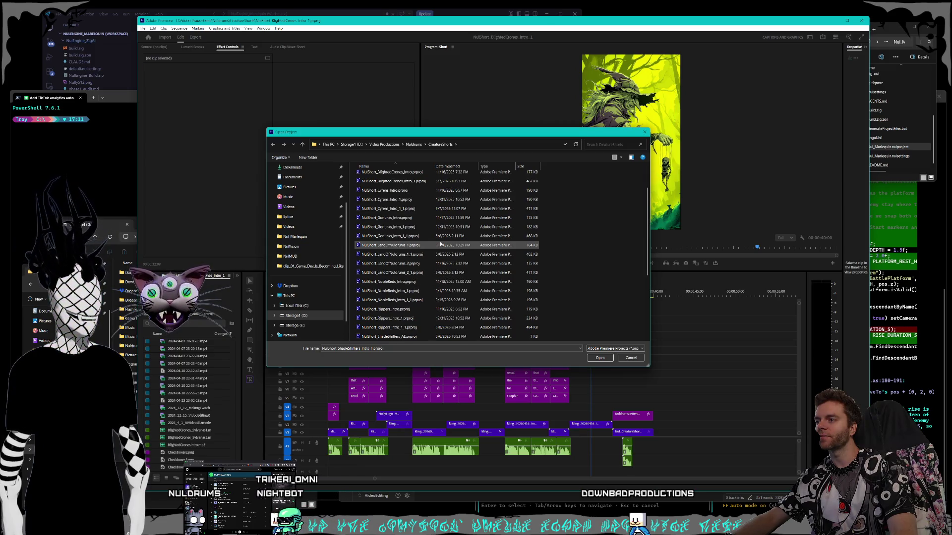
scroll(441, 244, down, 2)
scroll(438, 247, down, 3)
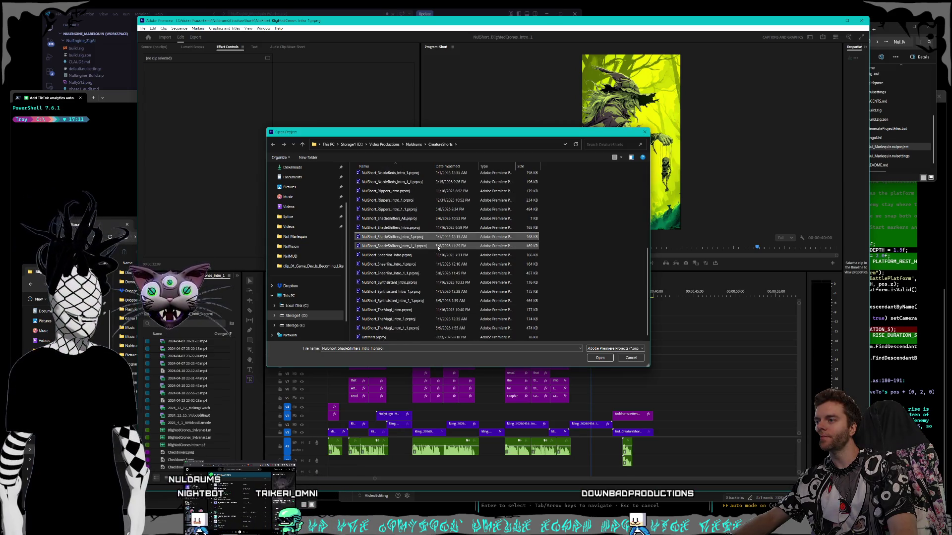
click(418, 246)
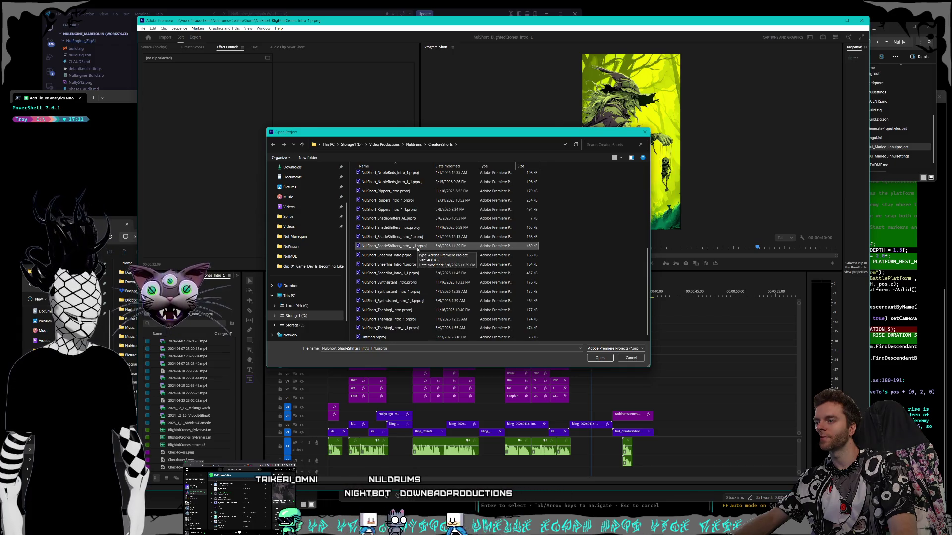
double_click(417, 250)
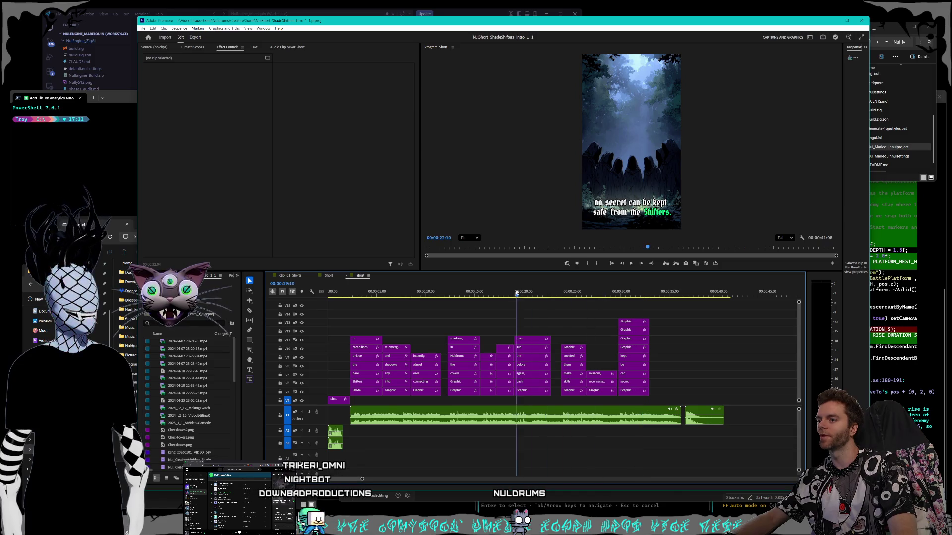
Scrub the playhead back to about 4 seconds to review the hooded-figure swamp shot.
drag(519, 292, 366, 293)
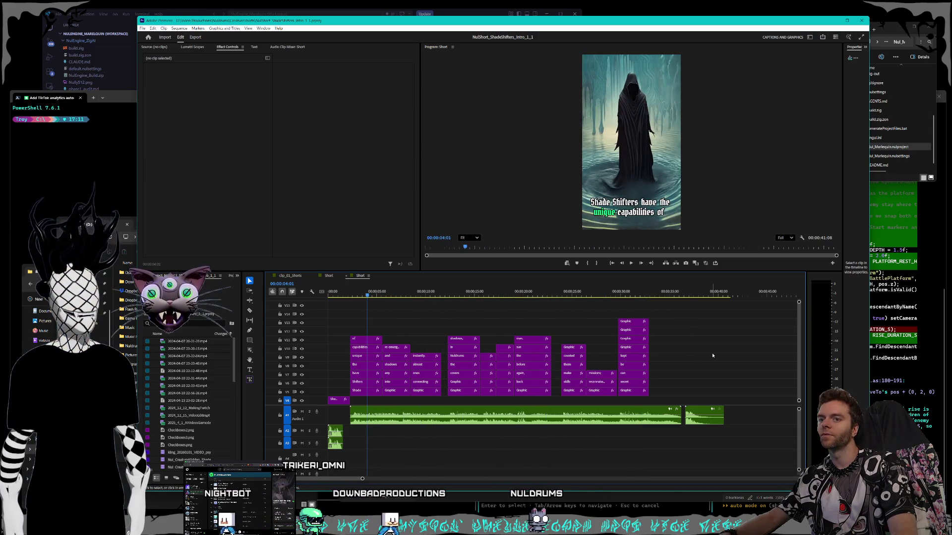
click(141, 28)
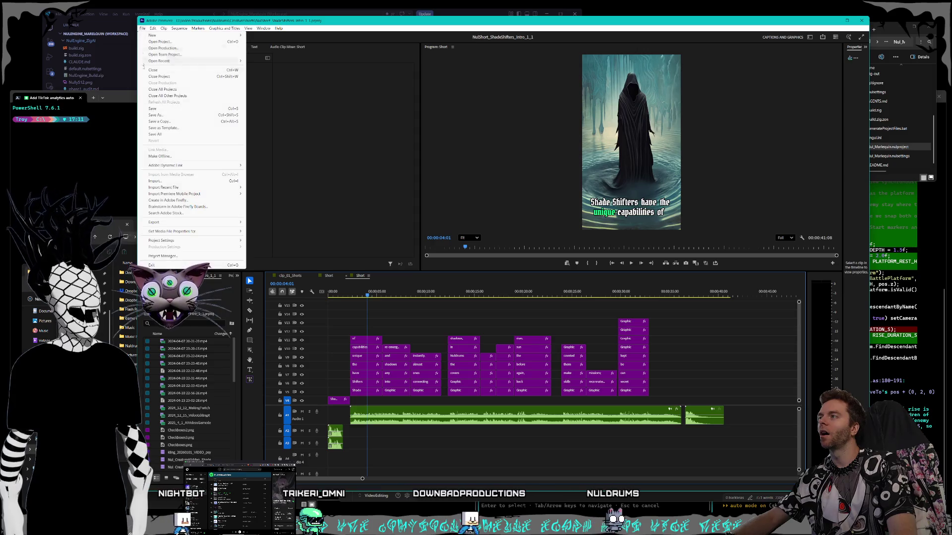
Begin a Save As copy with Scythe in the name, then bring the Claude Code terminal and Nul_Marlequin folder forward.
click(158, 114)
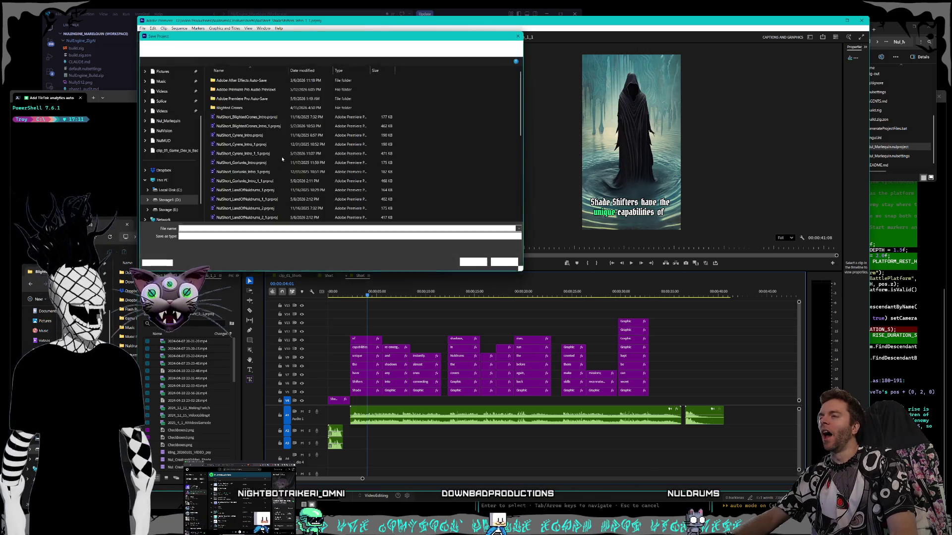
scroll(290, 133, down, 5)
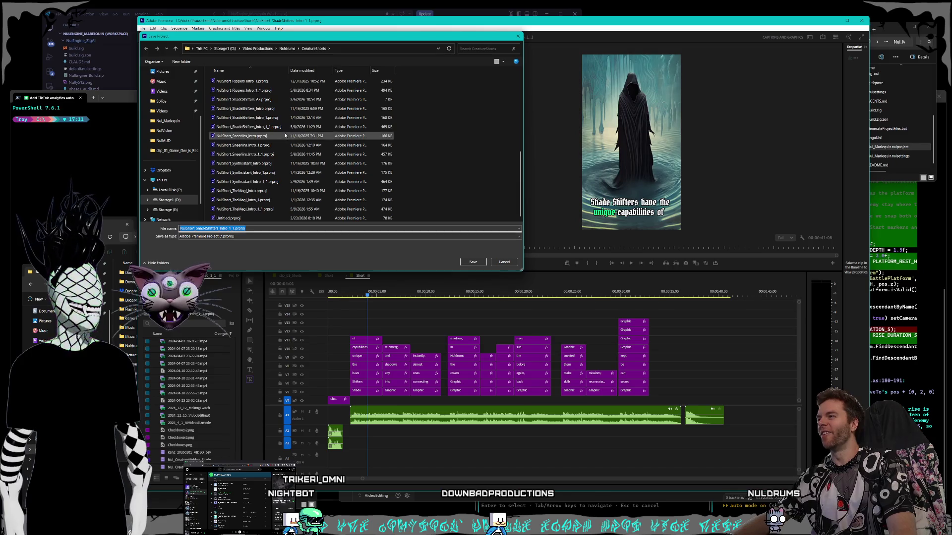
scroll(290, 140, up, 5)
scroll(292, 140, down, 5)
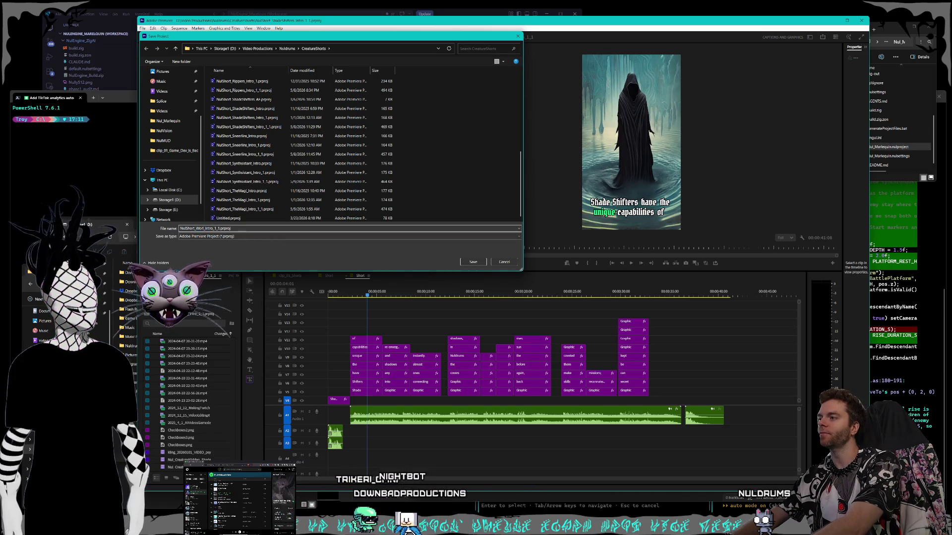
text(Scythe)
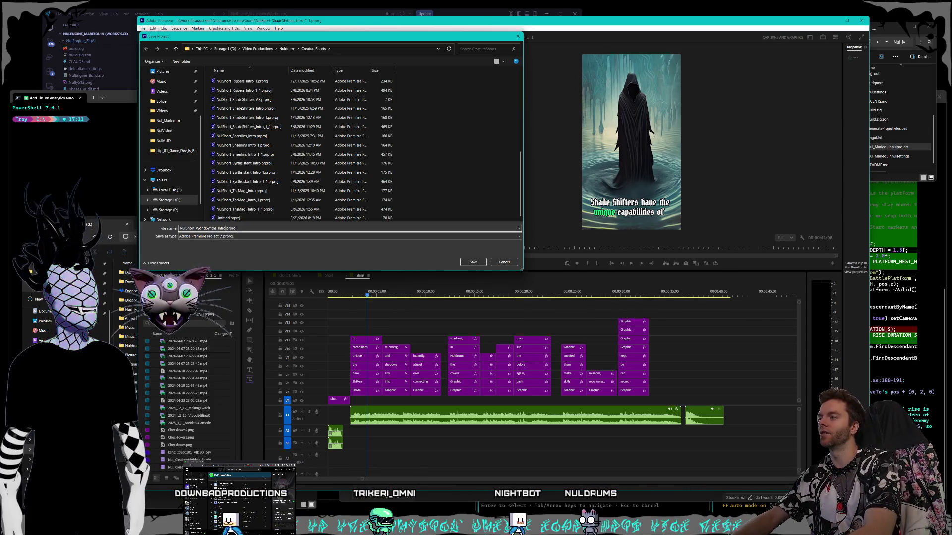
key(alt+Tab)
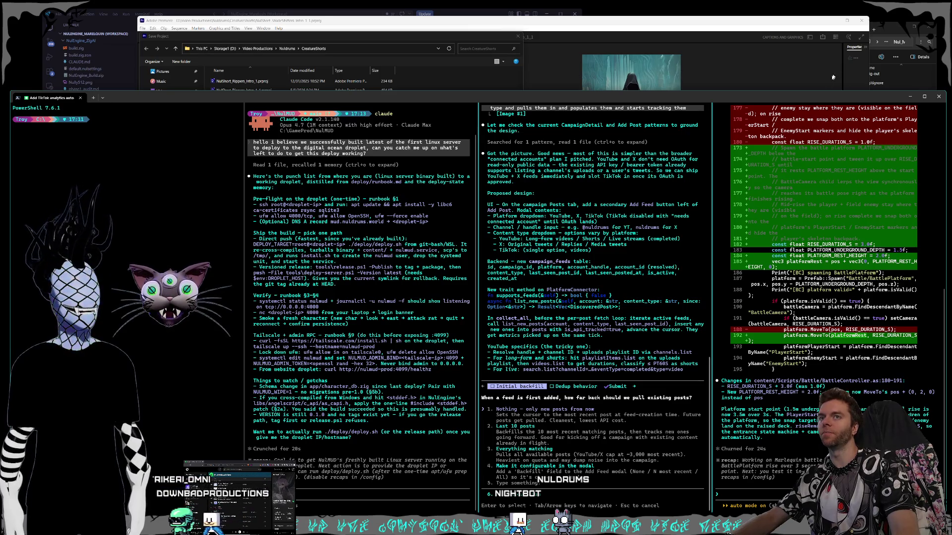
click(888, 27)
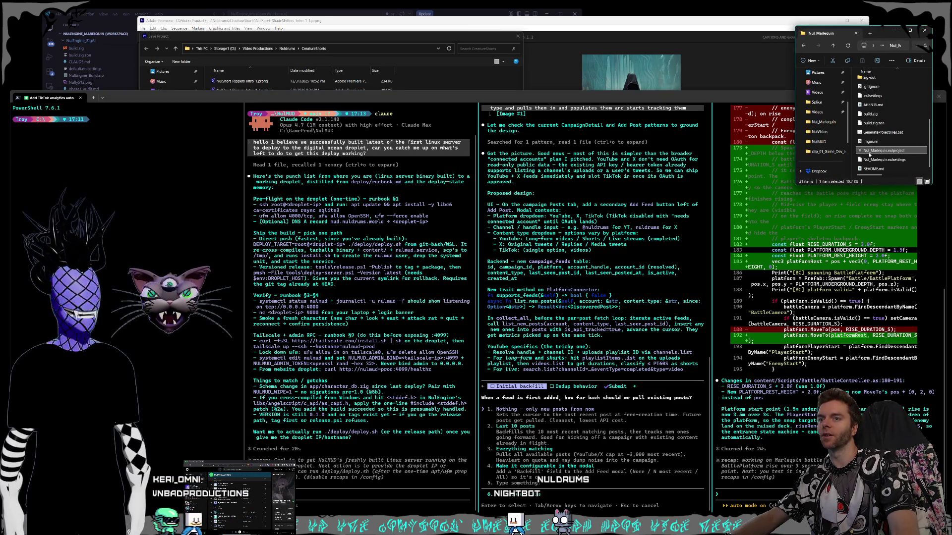
Launch the Marlequin project from the Nul_Marlequin folder into NulEngine Editor.
double_click(885, 150)
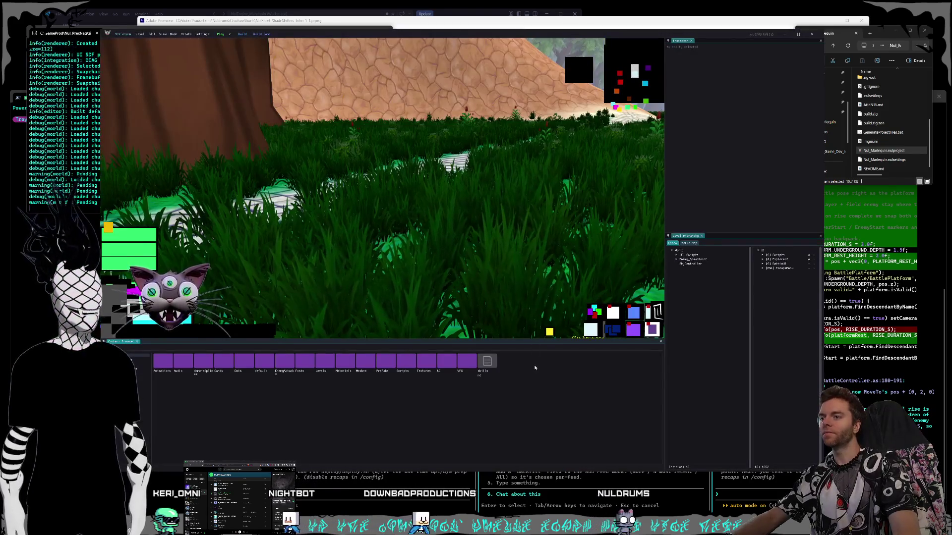
Play-test the level, walk forward, and region-capture a screenshot of the rising battle platform before returning to the terminal.
click(224, 34)
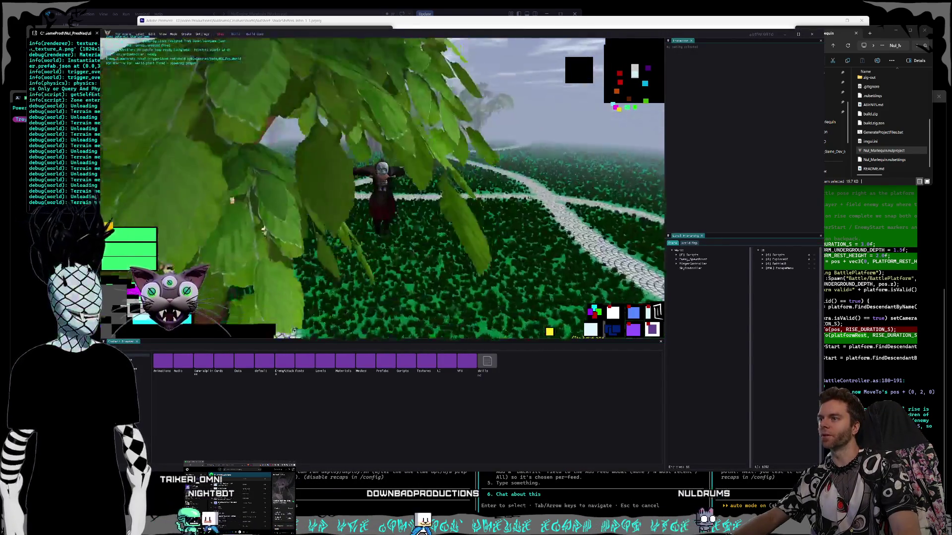
key(w)
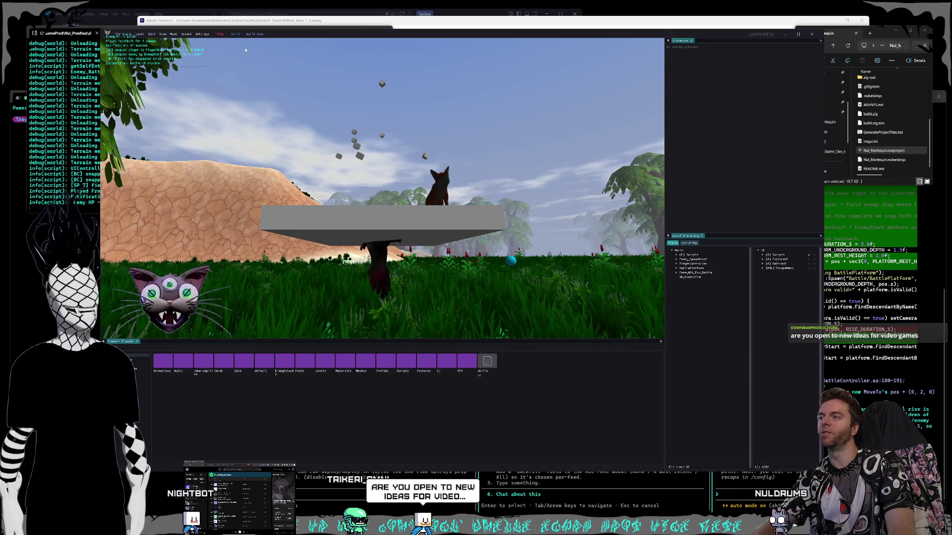
key(super+shift+s)
mouse_move(216, 37)
mouse_down()
mouse_move(791, 392)
mouse_move(819, 400)
mouse_up()
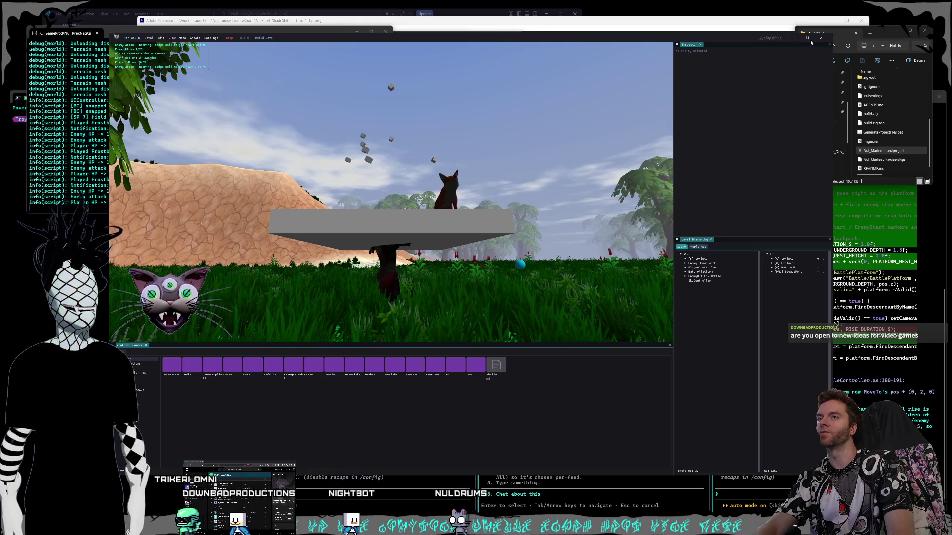
key(alt+Tab)
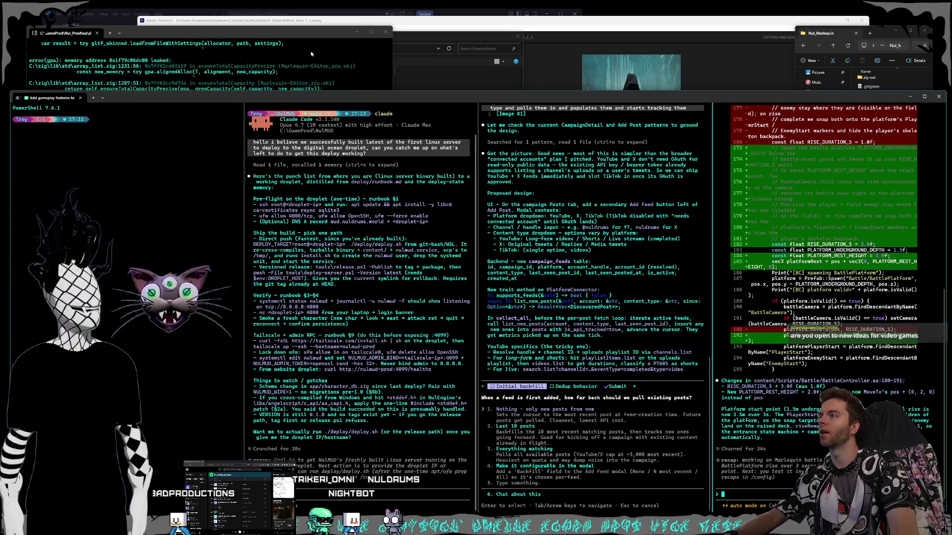
Paste the platform screenshot into the Claude Code prompt with a camera note, then bring up a new Brave window.
key(alt+Tab)
key(alt+Tab)
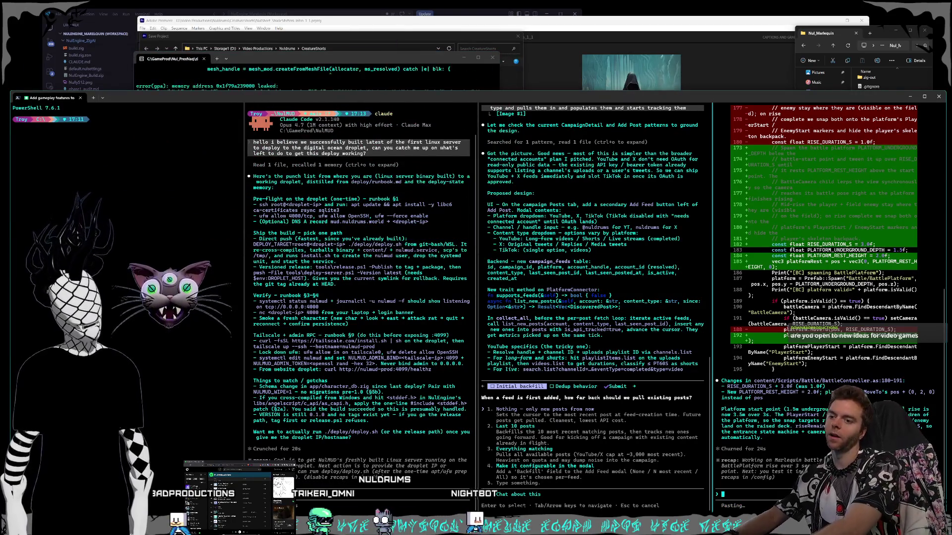
key(ctrl+v)
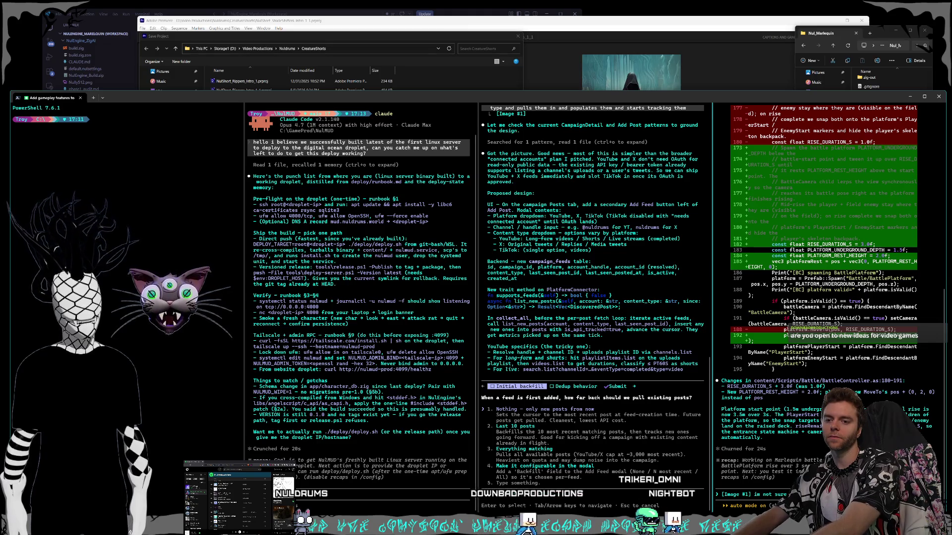
text(the camera, camera ler)
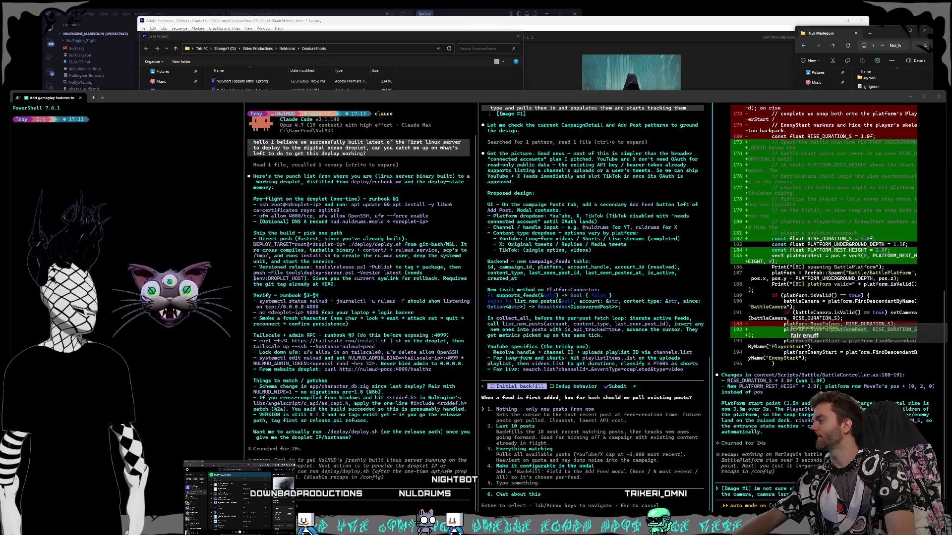
key(super+2)
text(nu)
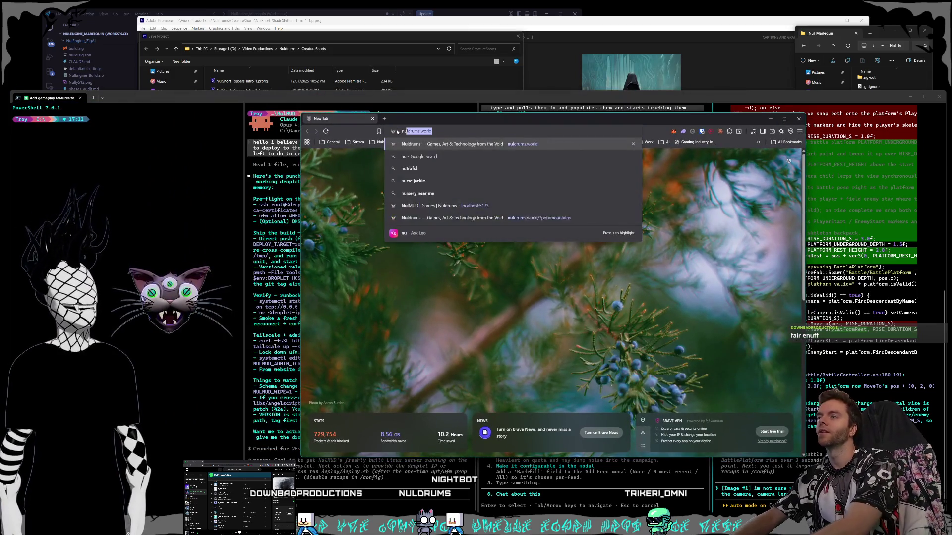
text(ldurms.)
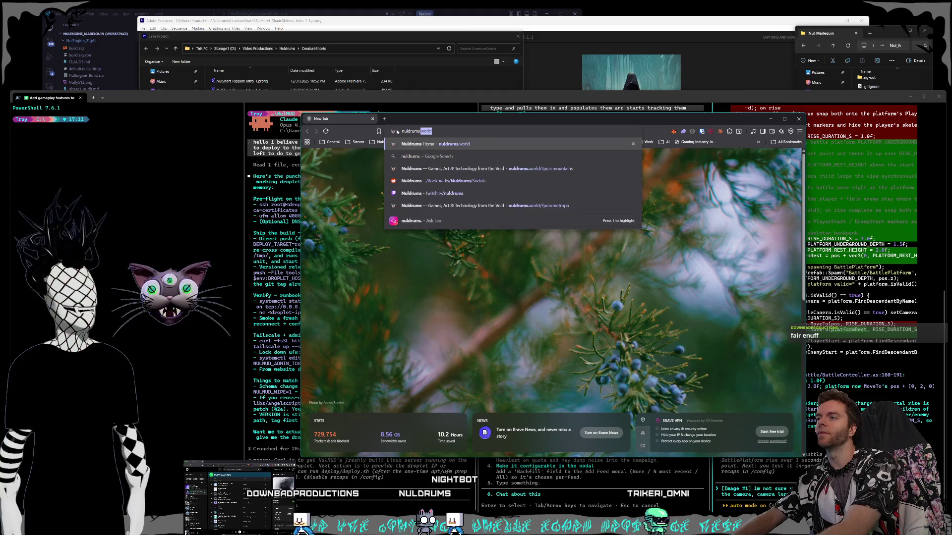
Go to nuldrums.world maximised and visit the Magic Mountains and Nyxweald Forest map locations.
key(Return)
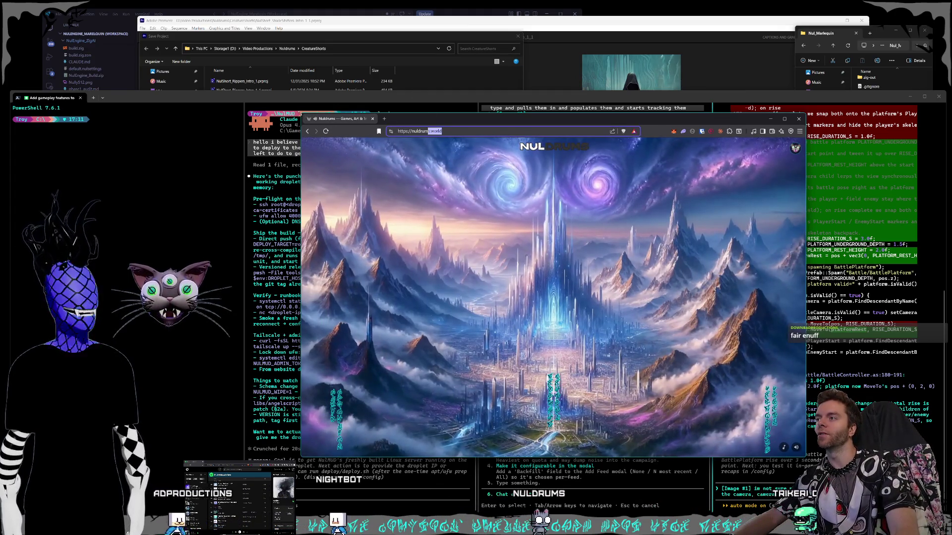
key(super+Up)
click(394, 312)
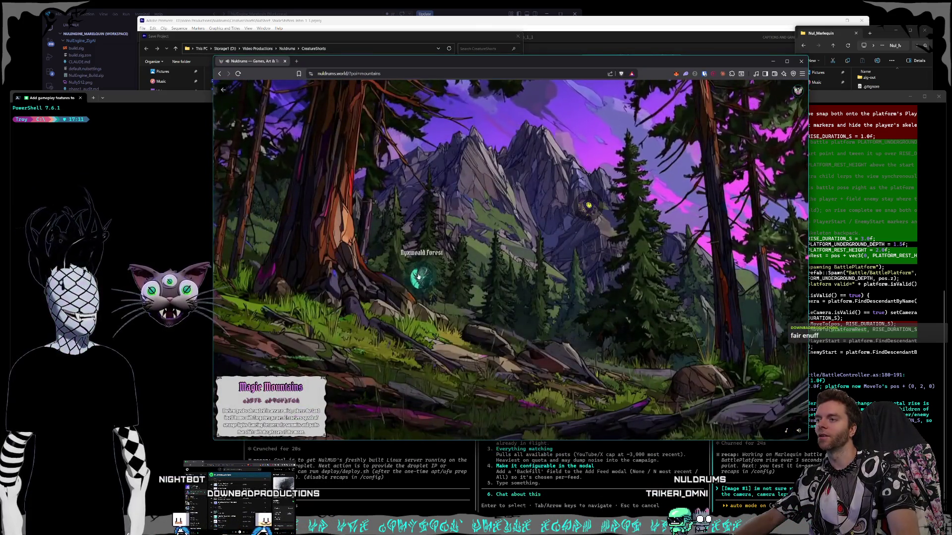
click(418, 278)
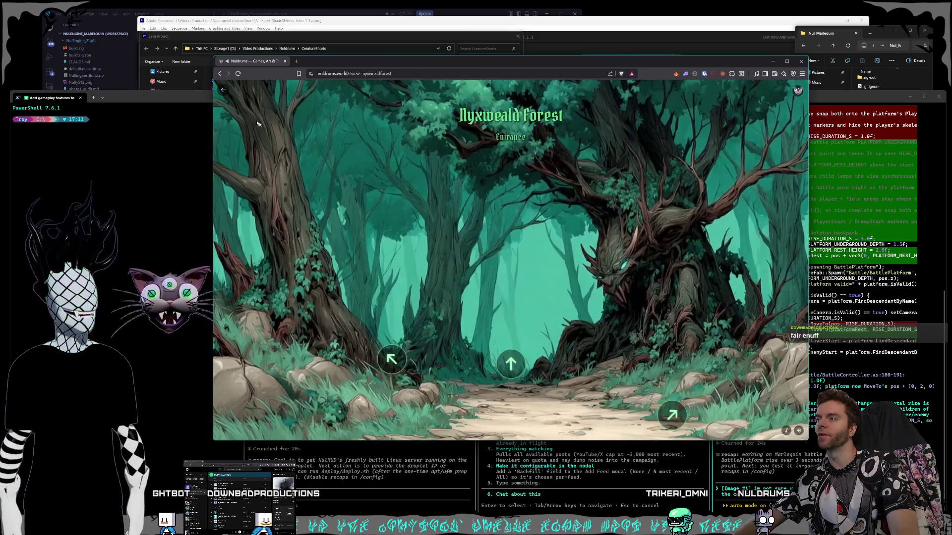
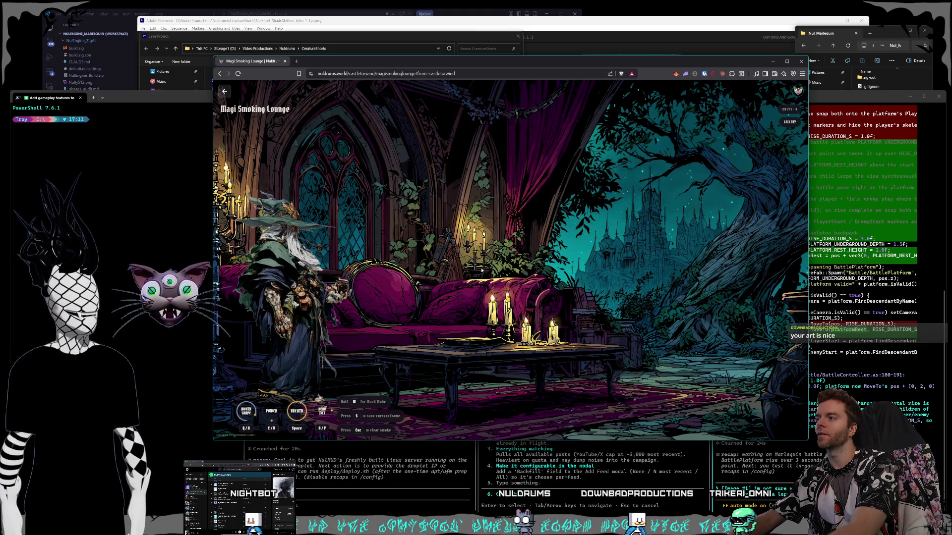
Bring Midjourney forward, visit Style Creator, and return to the Create gallery.
key(alt+Tab)
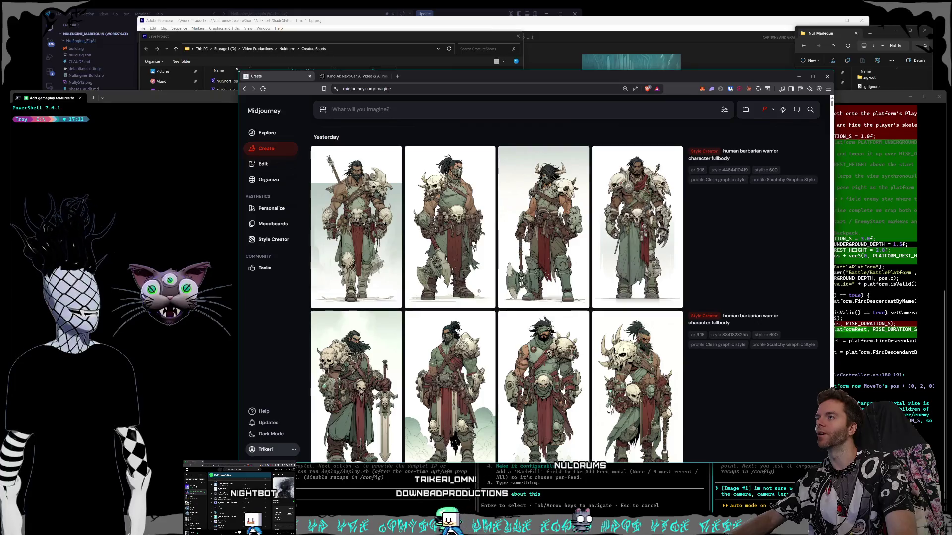
scroll(459, 271, down, 5)
scroll(459, 271, down, 5)
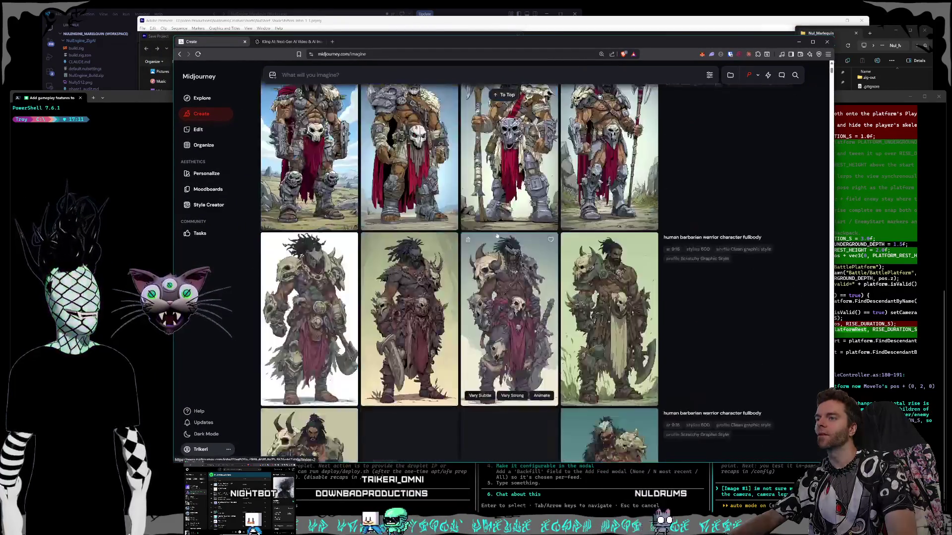
click(199, 206)
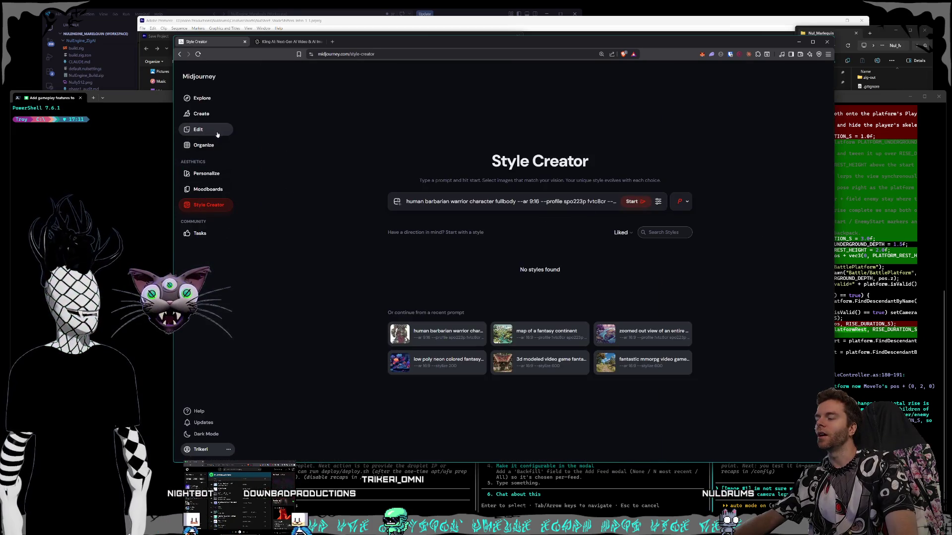
click(202, 114)
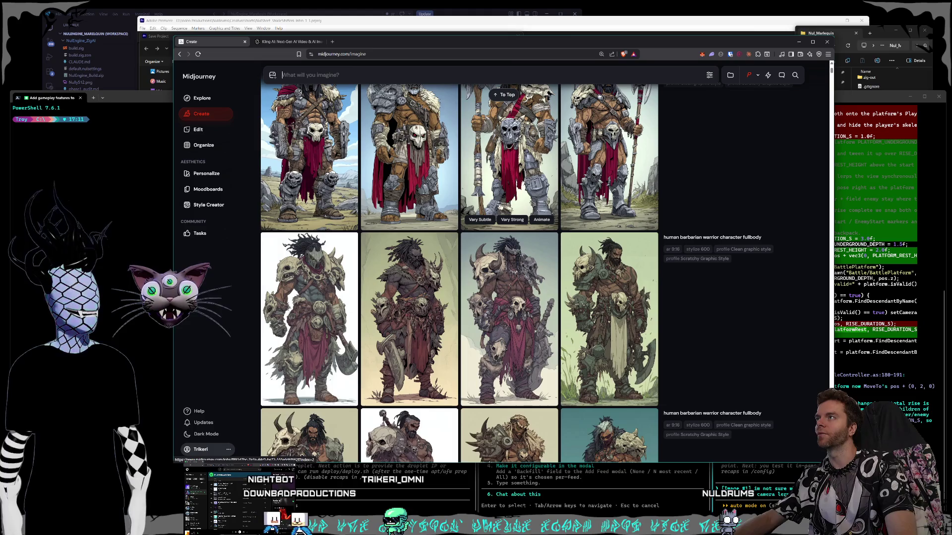
scroll(513, 208, down, 5)
scroll(547, 211, down, 5)
scroll(558, 222, down, 5)
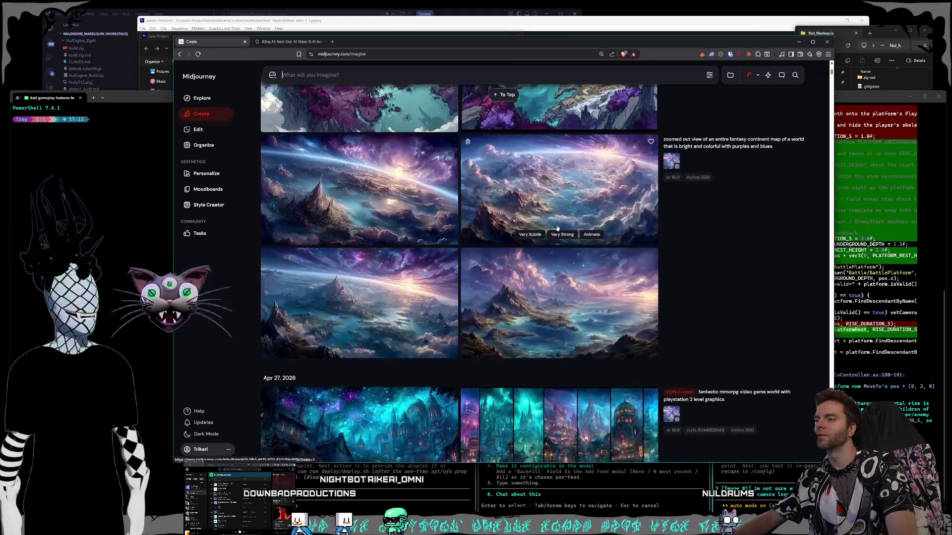
scroll(558, 225, down, 5)
scroll(556, 228, down, 5)
scroll(554, 232, down, 5)
scroll(554, 232, down, 5)
scroll(551, 233, down, 5)
scroll(547, 237, down, 5)
scroll(544, 239, down, 5)
scroll(542, 240, down, 5)
scroll(542, 240, down, 5)
scroll(542, 240, down, 5)
scroll(542, 240, down, 5)
scroll(542, 240, down, 3)
scroll(506, 235, down, 3)
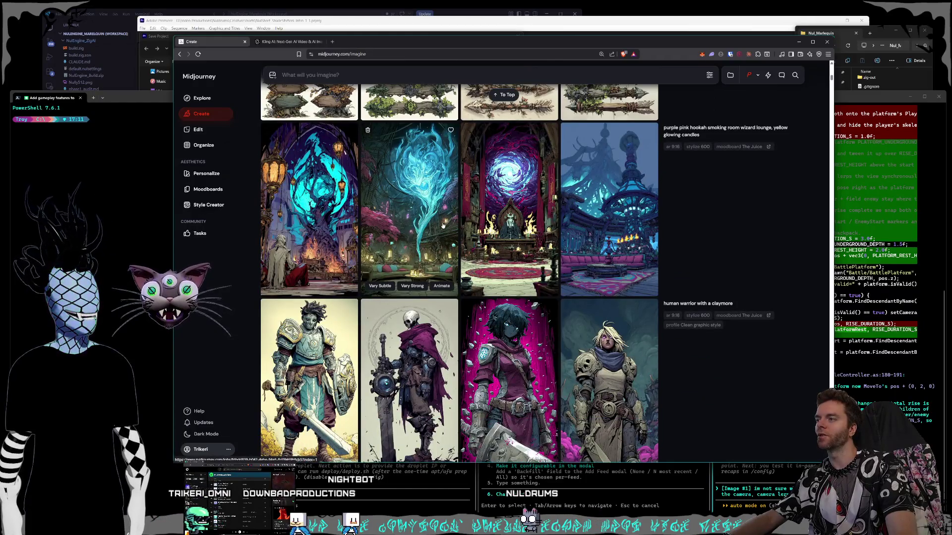
mouse_move(609, 209)
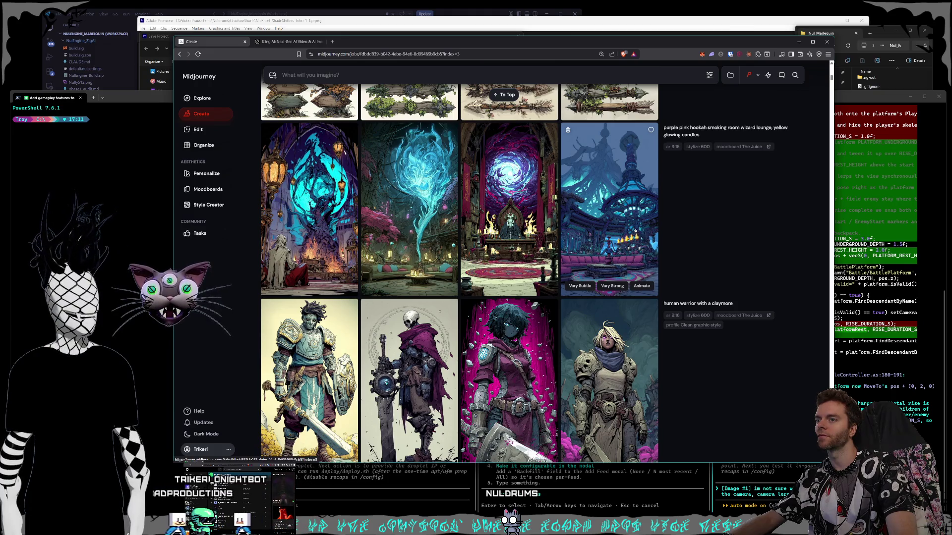
click(632, 231)
key(Up)
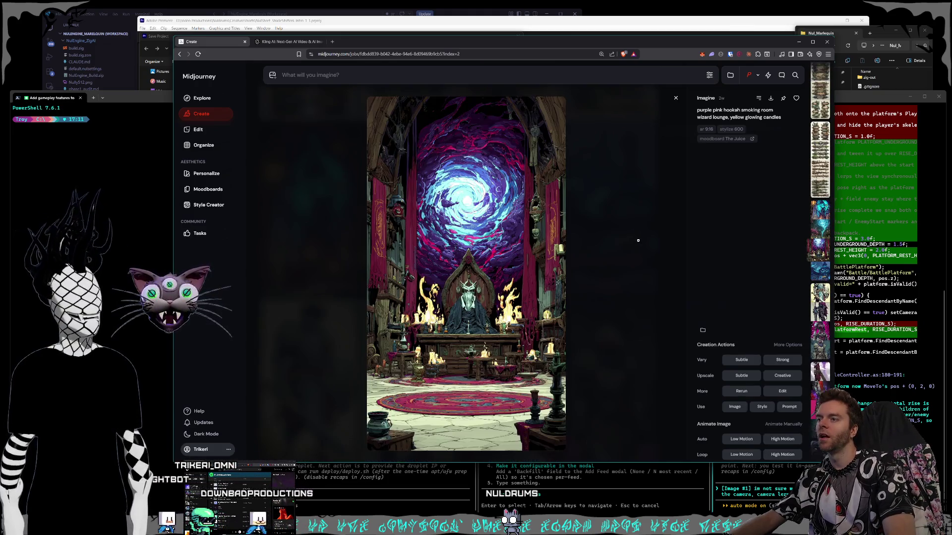
key(Up)
key(Up)
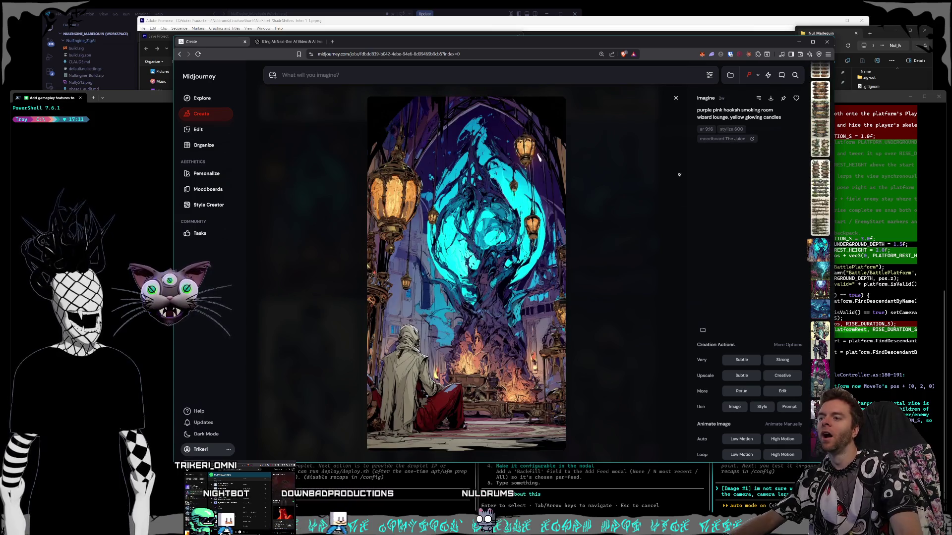
click(675, 98)
scroll(589, 205, down, 3)
scroll(590, 204, down, 2)
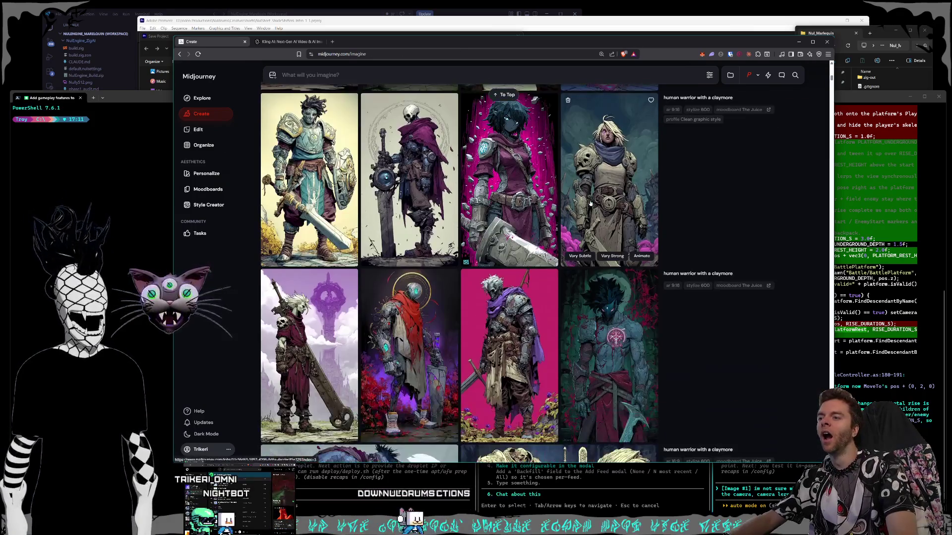
scroll(583, 190, down, 3)
scroll(584, 190, down, 3)
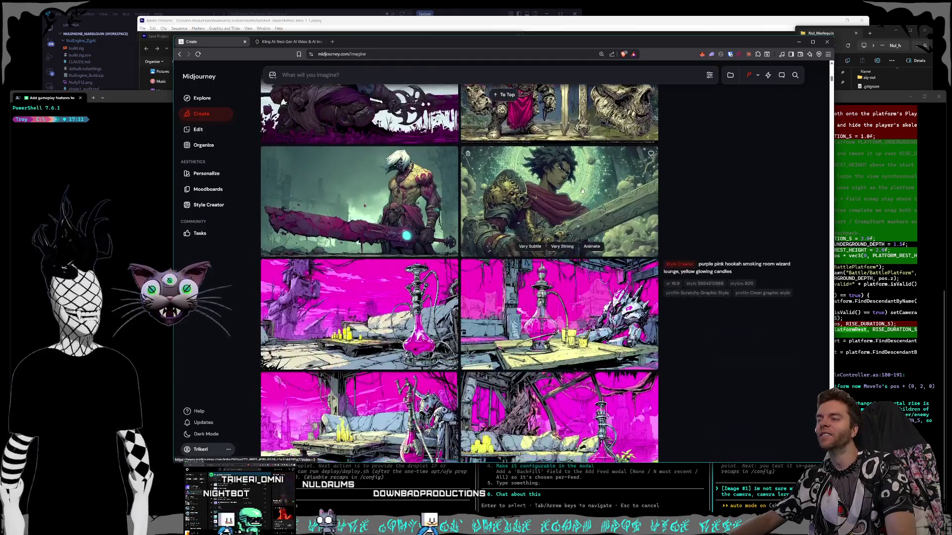
scroll(573, 203, up, 2)
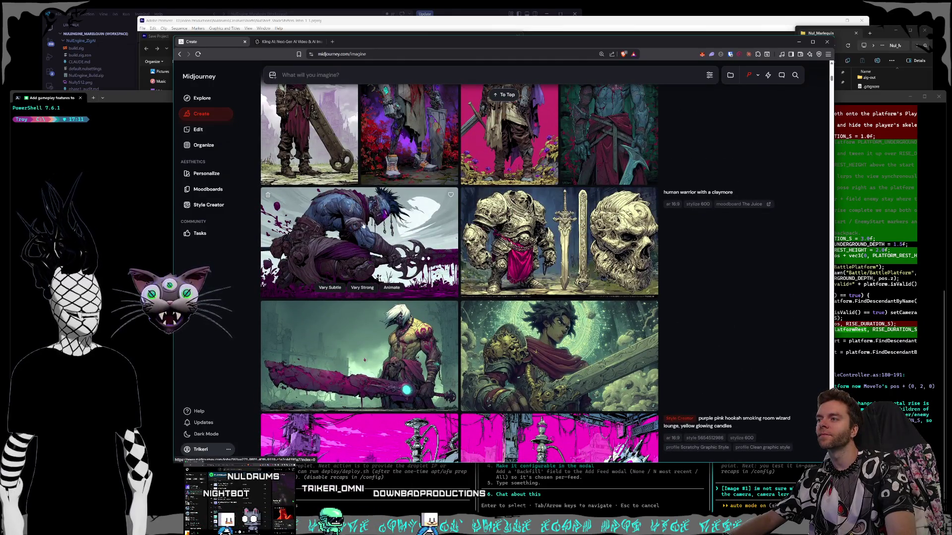
click(394, 239)
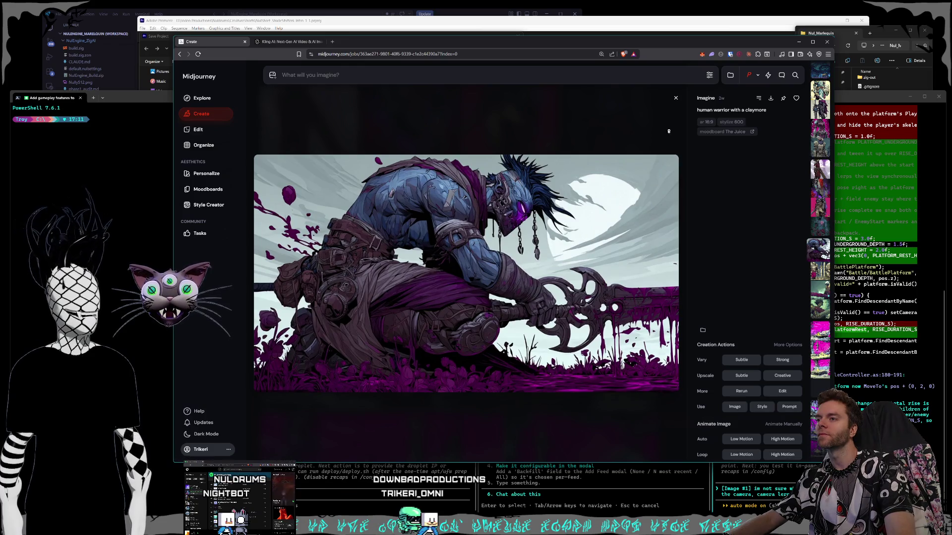
click(676, 98)
scroll(580, 182, down, 5)
scroll(581, 182, down, 5)
scroll(581, 182, down, 3)
scroll(580, 181, down, 5)
scroll(580, 181, down, 5)
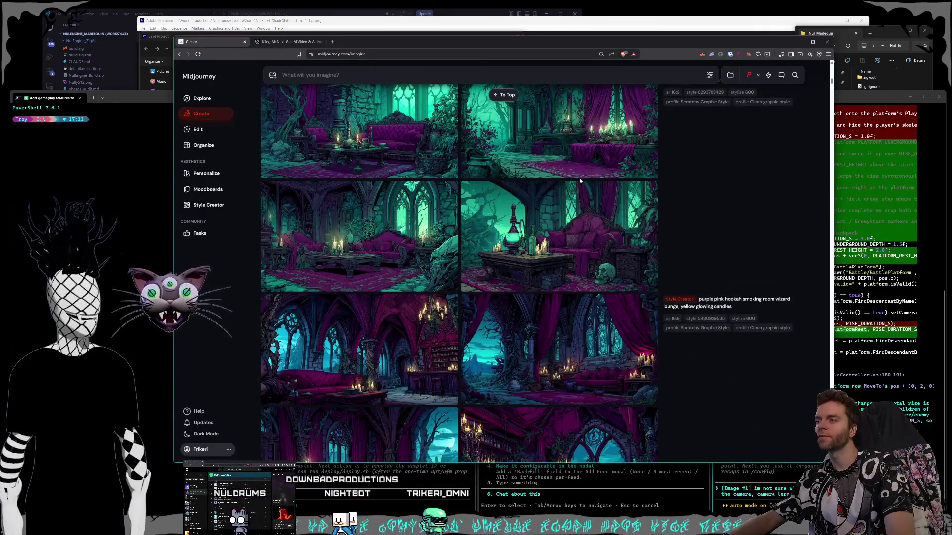
click(418, 207)
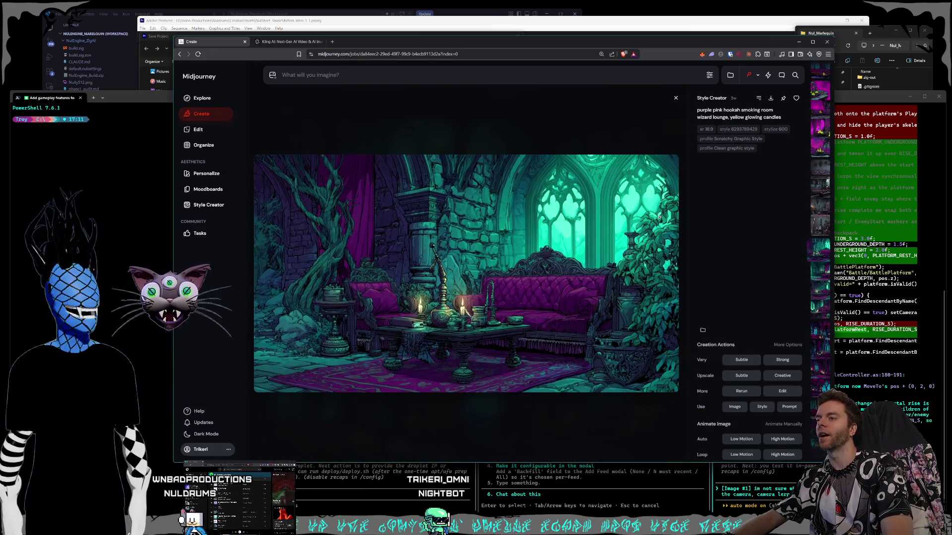
scroll(658, 216, down, 1)
scroll(659, 216, down, 1)
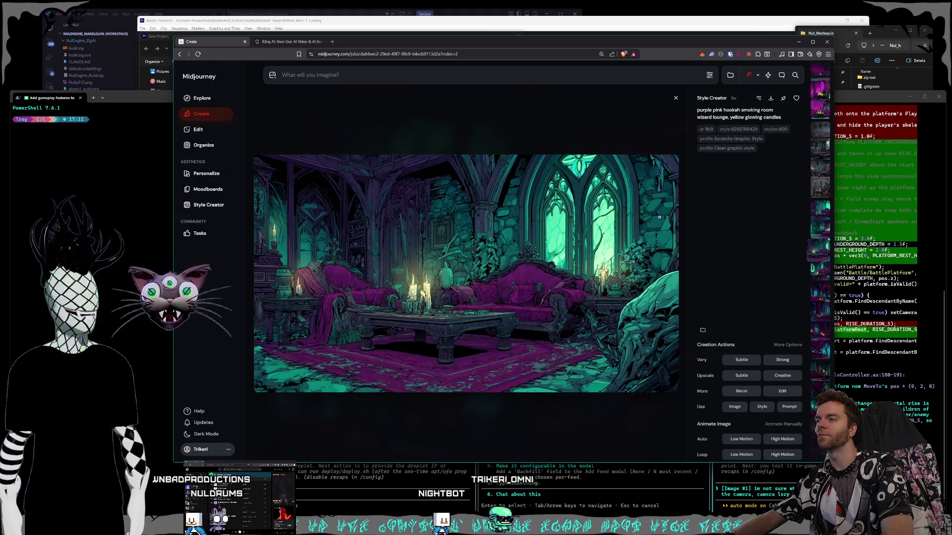
scroll(658, 216, down, 1)
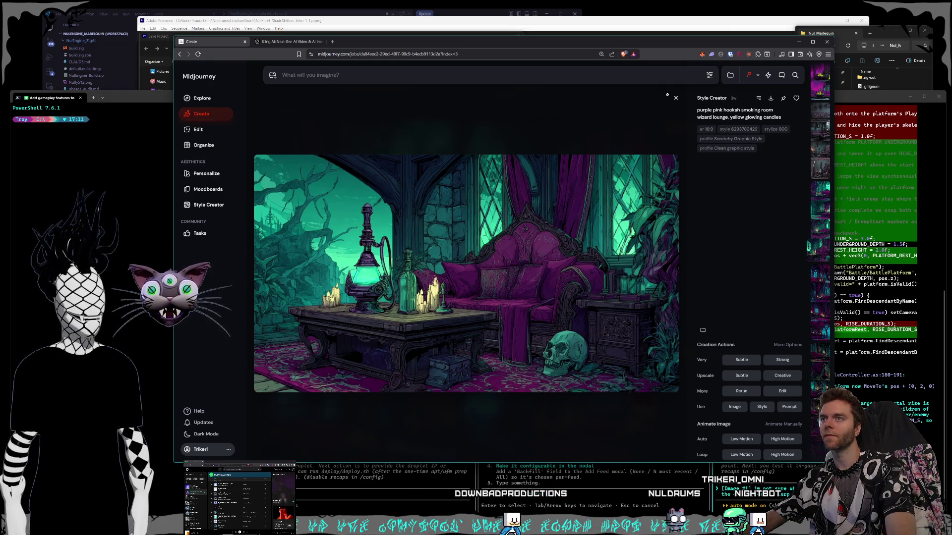
key(Escape)
drag(404, 44, 410, 50)
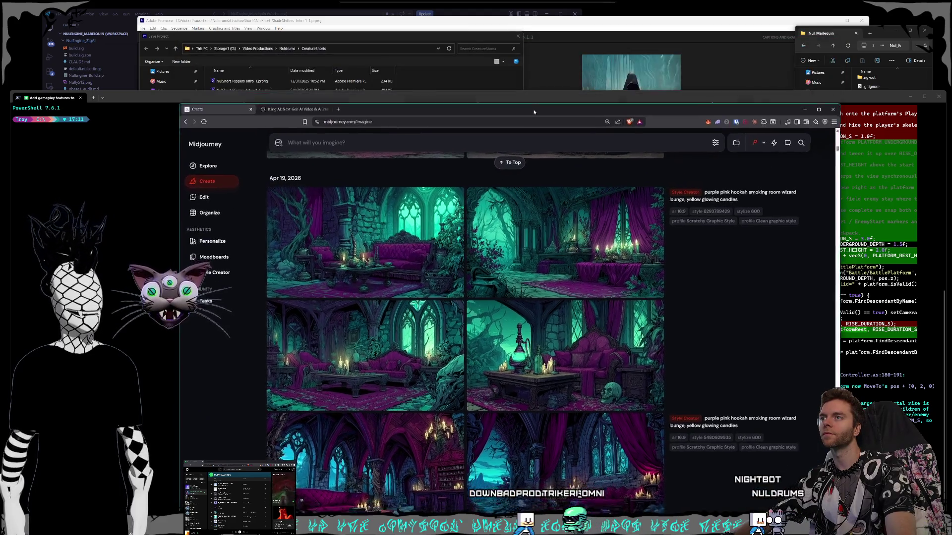
Move the browser aside and save the Premiere project as NulShort_WorldSynths_Intro.
drag(537, 52, 554, 67)
click(312, 42)
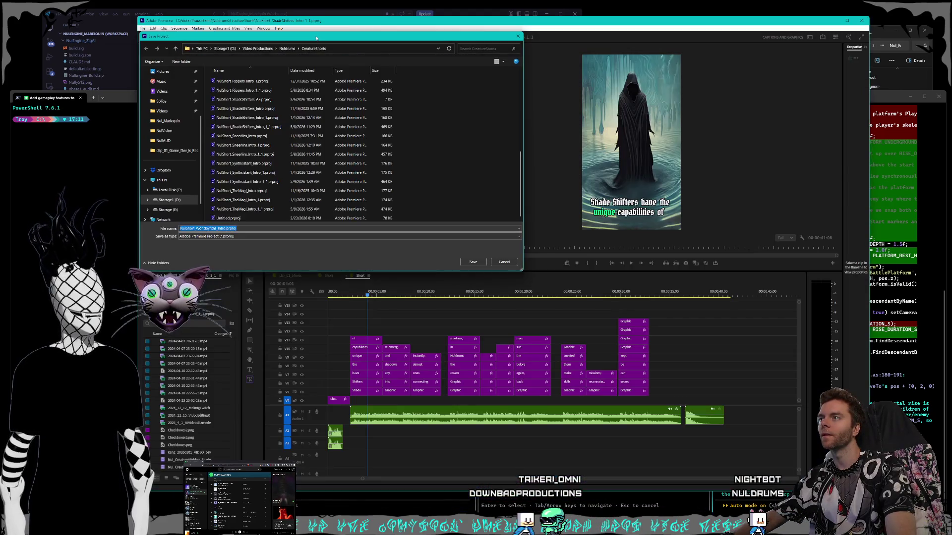
drag(320, 43, 341, 45)
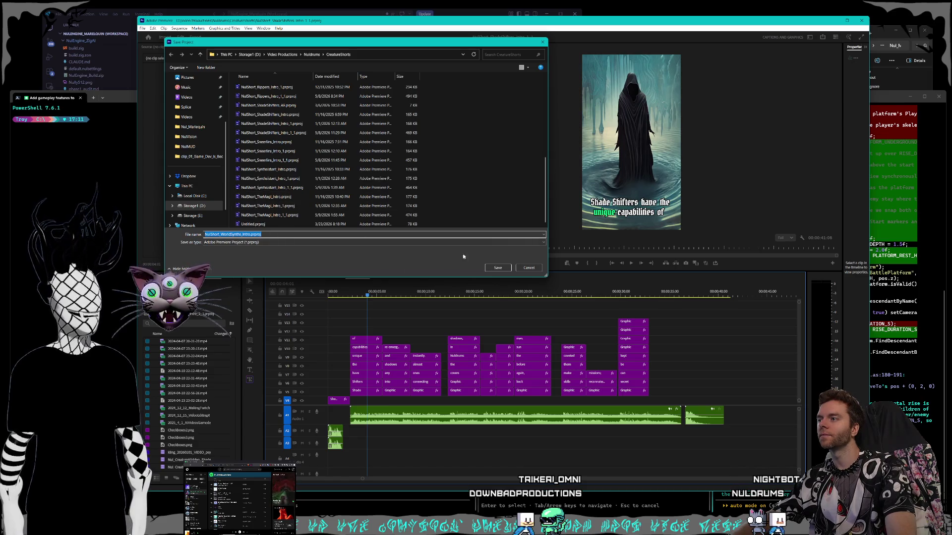
click(509, 269)
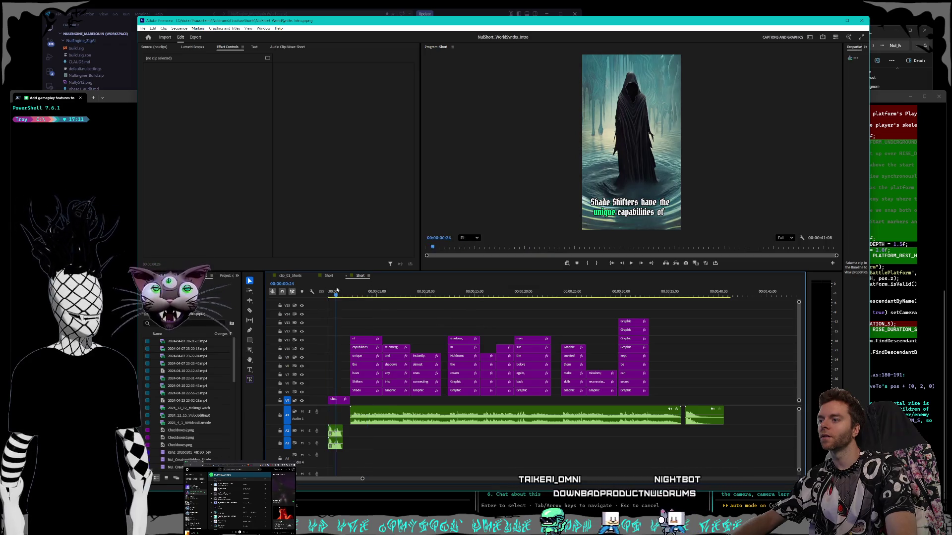
Play the short from its start, delete the purple clips, and preview the ending NULDRUMS logo.
key(Home)
key(space)
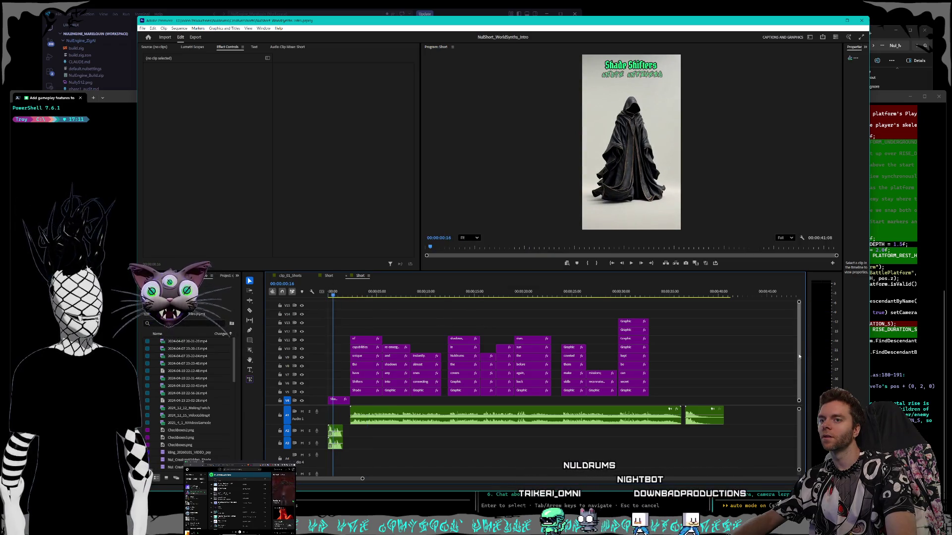
scroll(654, 358, down, 1)
drag(667, 367, 381, 313)
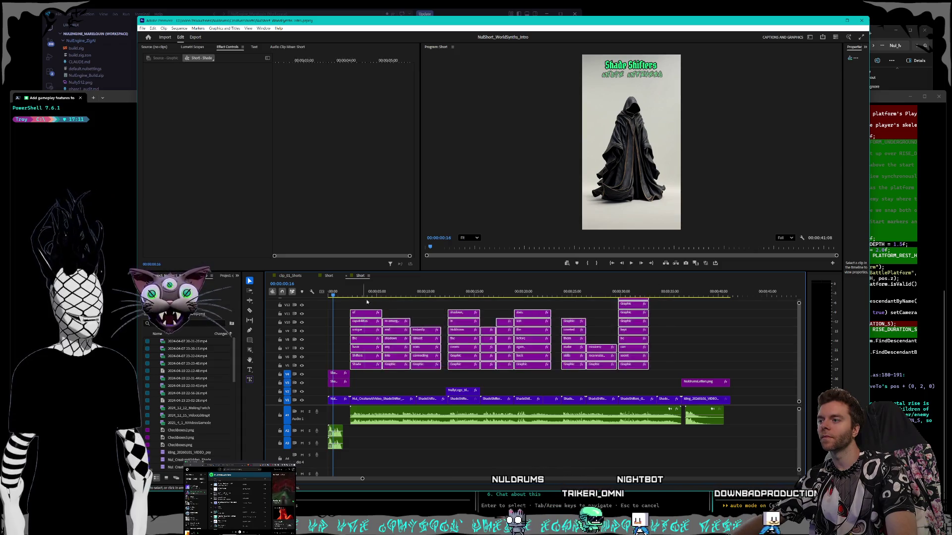
key(Delete)
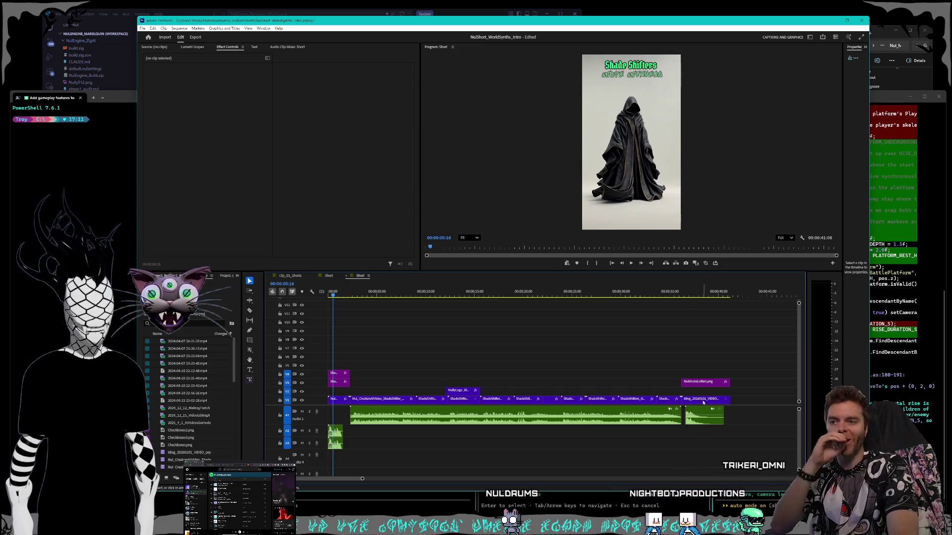
click(703, 403)
drag(692, 289, 694, 294)
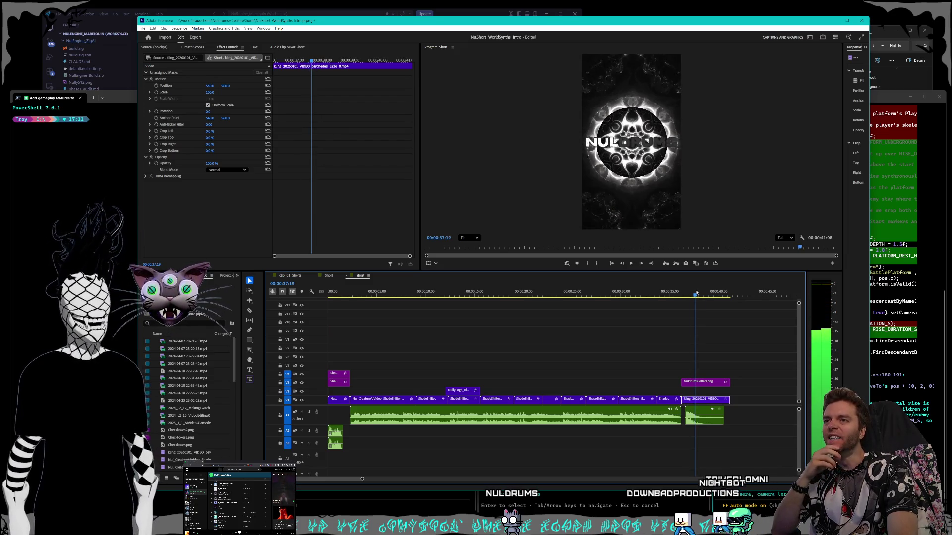
drag(694, 294, 342, 295)
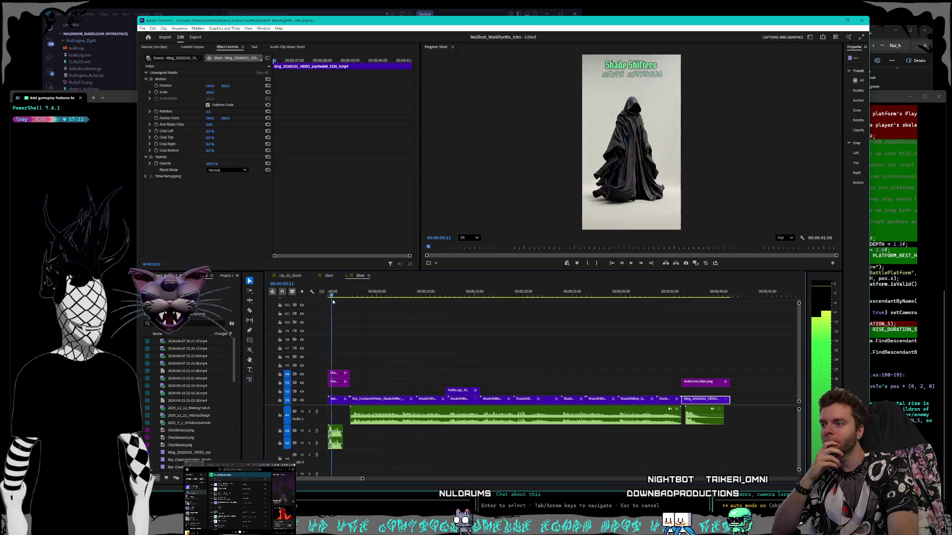
Delete the old middle clips and NullyLogo clip, then show the desktop.
drag(394, 349, 658, 404)
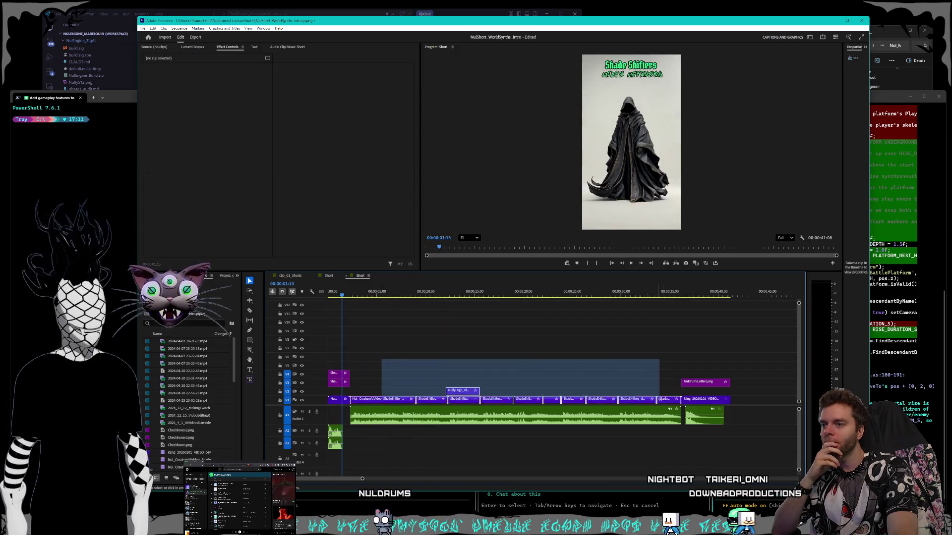
key(Delete)
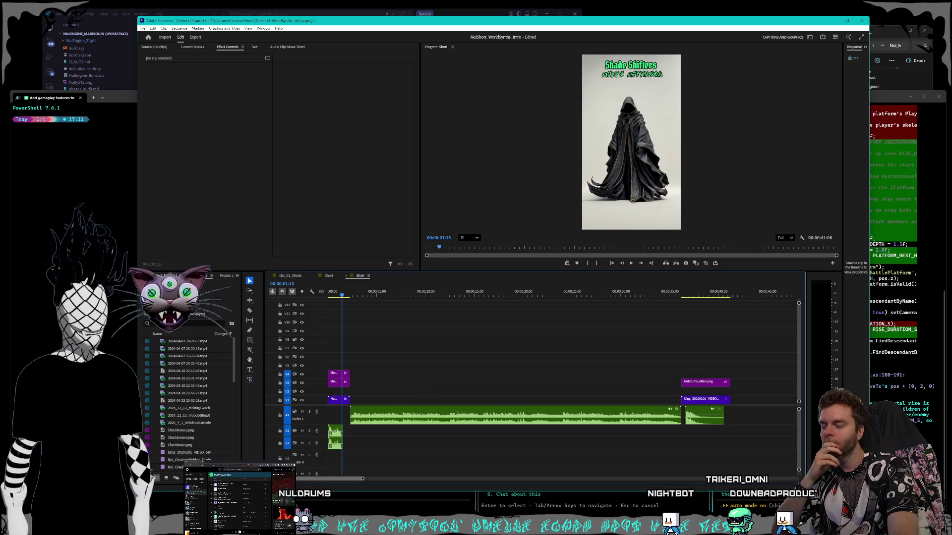
key(ctrl+super+Right)
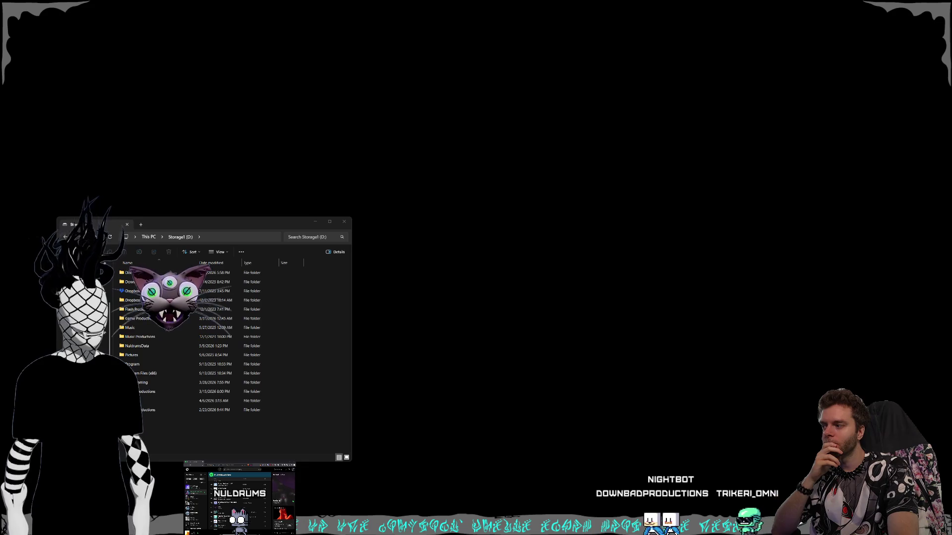
Restore the windows and activate the Storage1 (D:) File Explorer window.
key(ctrl+super+Left)
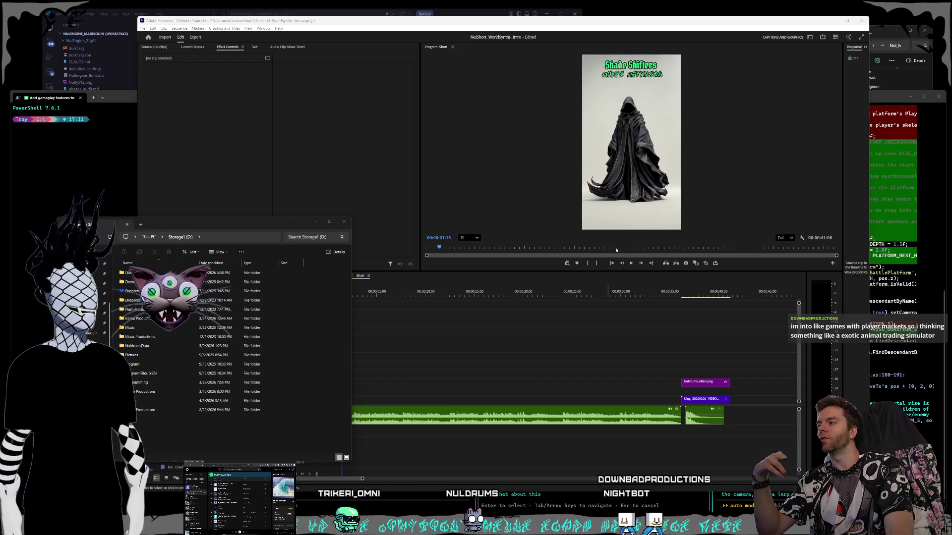
click(147, 422)
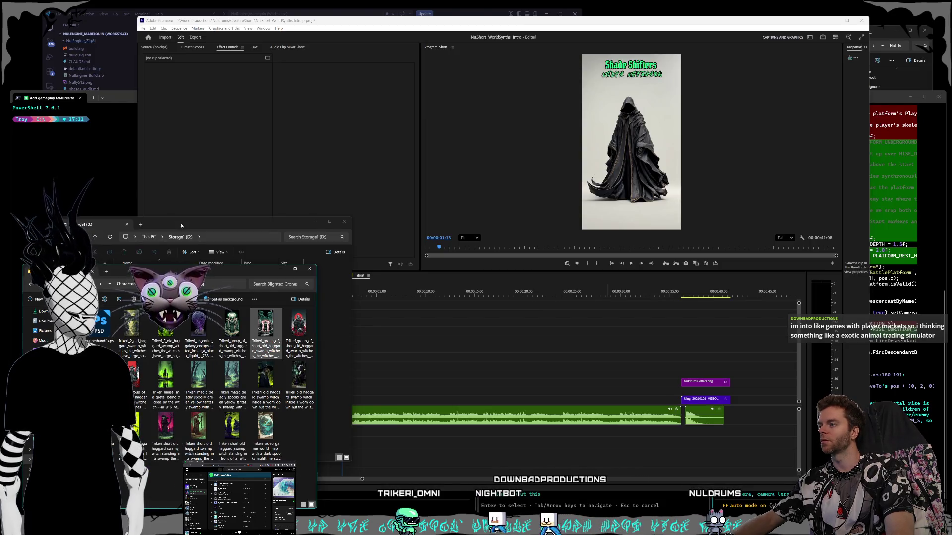
Navigate into Videos > Nuldrums > Shorts > Creatures > World Synths.
drag(181, 223, 200, 224)
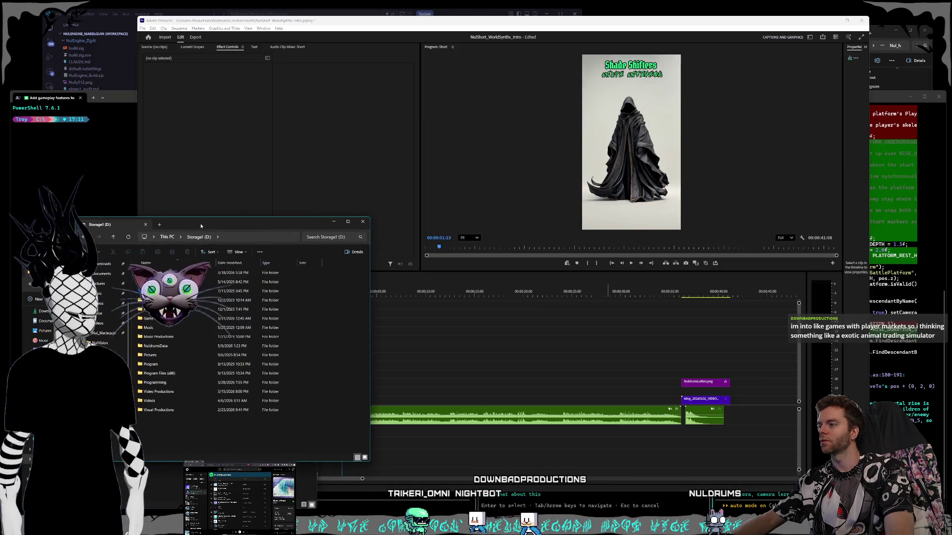
double_click(161, 401)
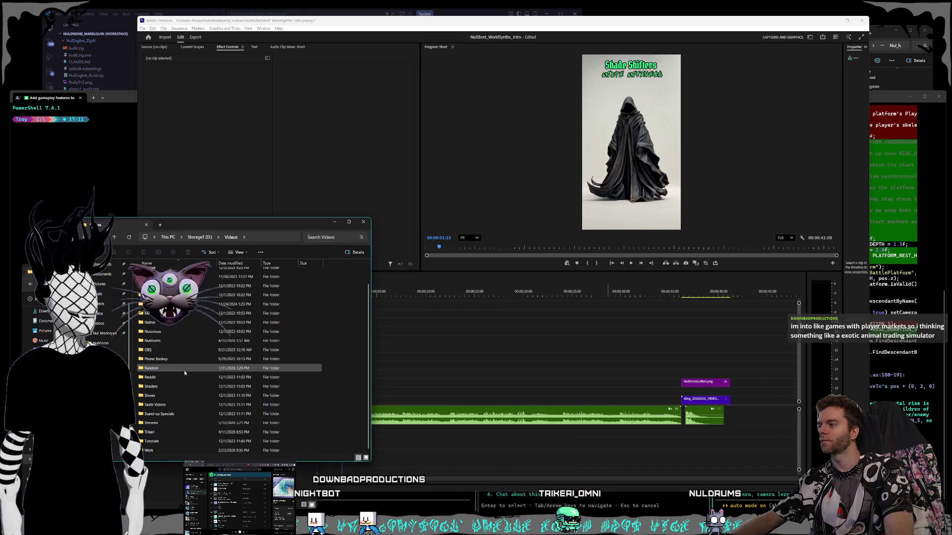
double_click(172, 341)
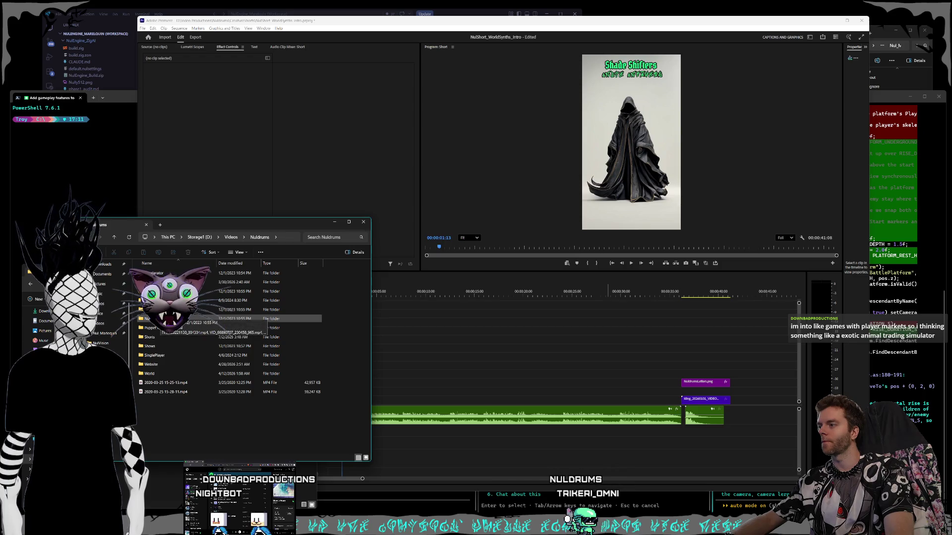
double_click(149, 337)
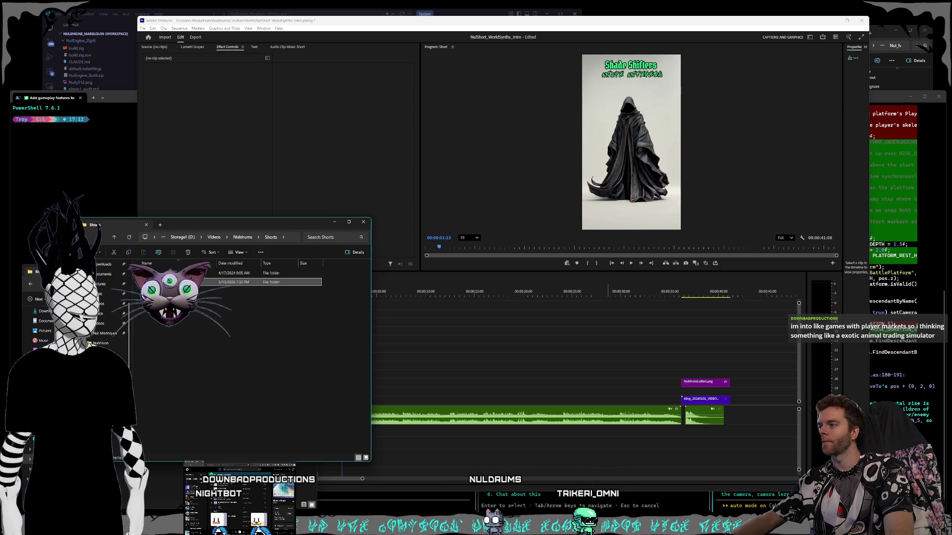
double_click(186, 282)
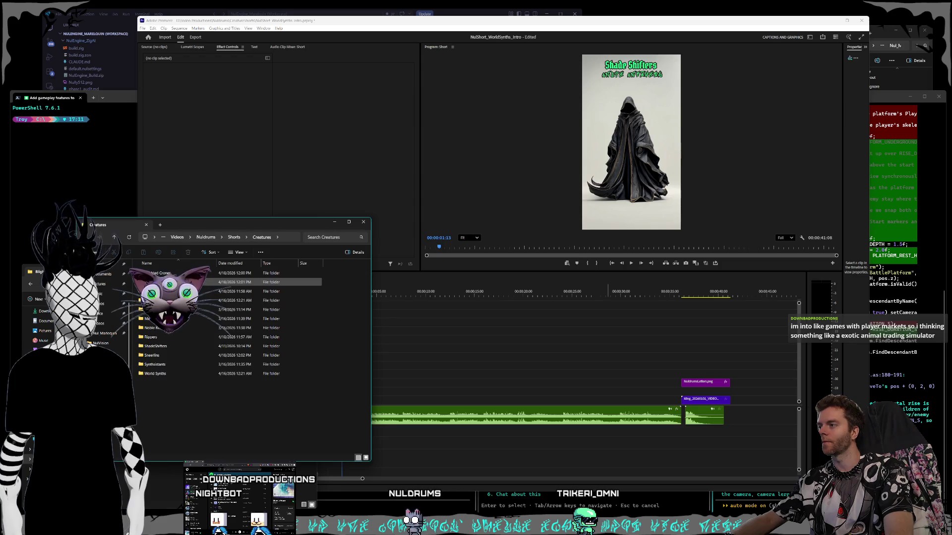
double_click(160, 373)
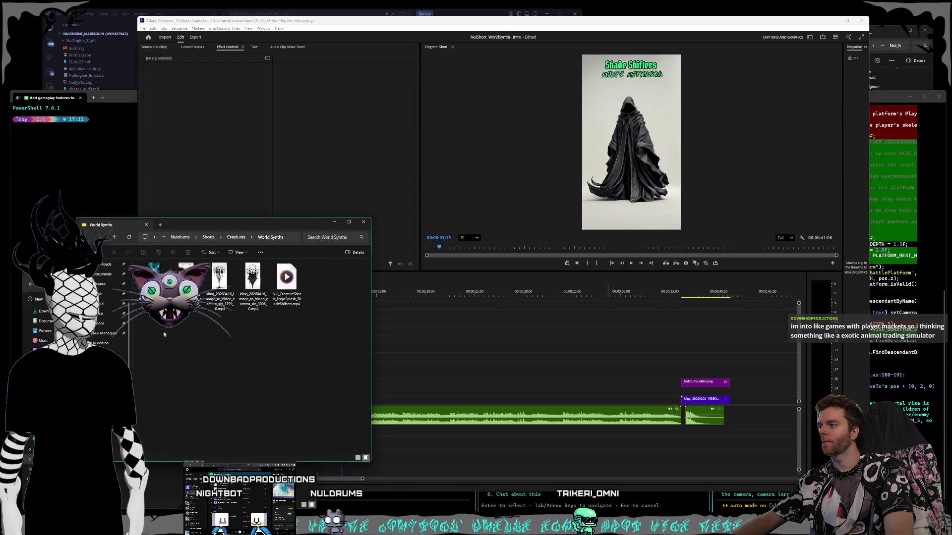
Preview the first World Synths mp4 and return to the Premiere project.
click(186, 287)
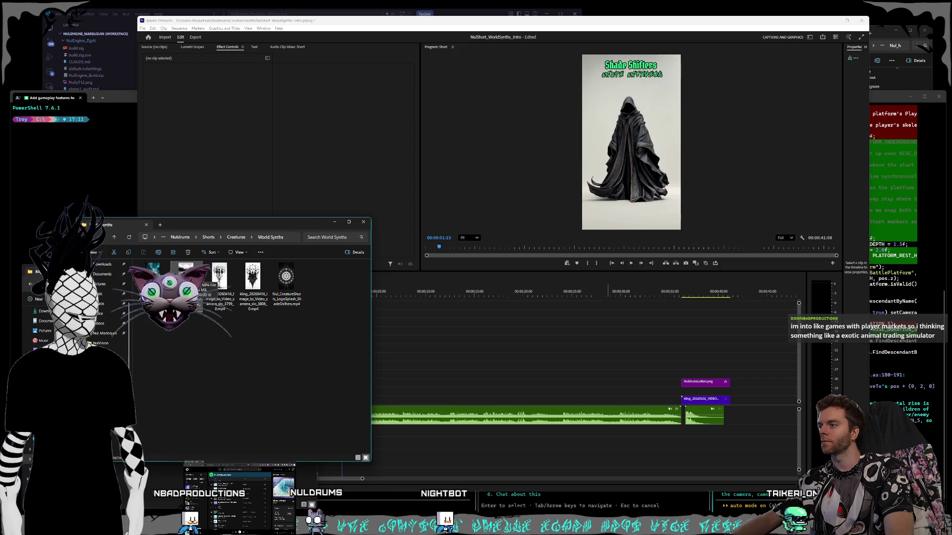
double_click(277, 277)
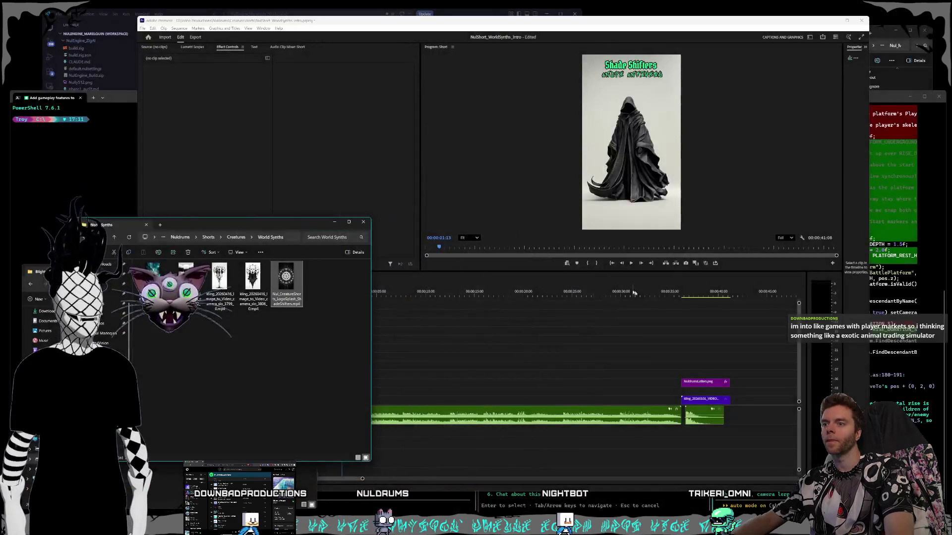
click(674, 293)
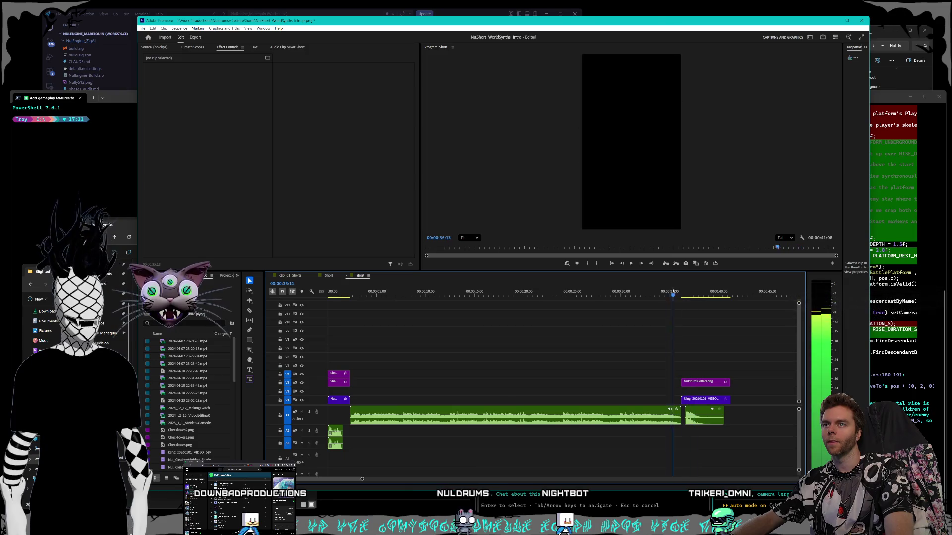
Drop the first World Synths video on V1, remove the stray leftover clip, and move it to the sequence start.
mouse_move(412, 290)
mouse_down()
mouse_move(327, 291)
mouse_move(490, 364)
mouse_up()
key(alt+Tab)
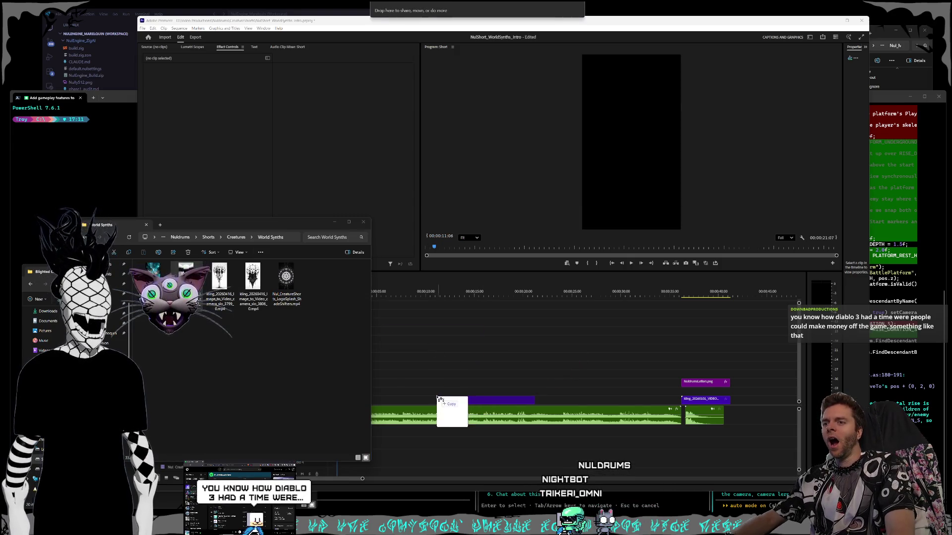
drag(490, 366, 442, 400)
click(470, 349)
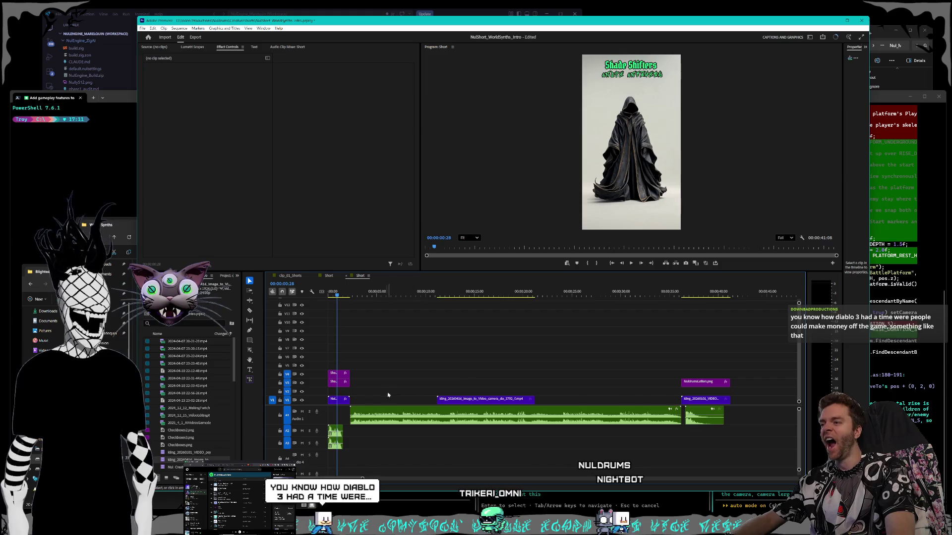
click(339, 400)
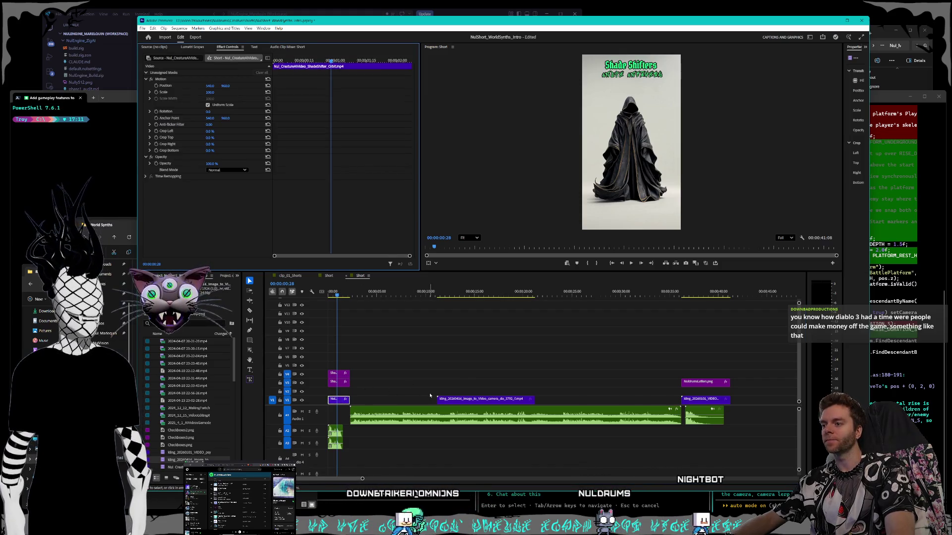
key(Delete)
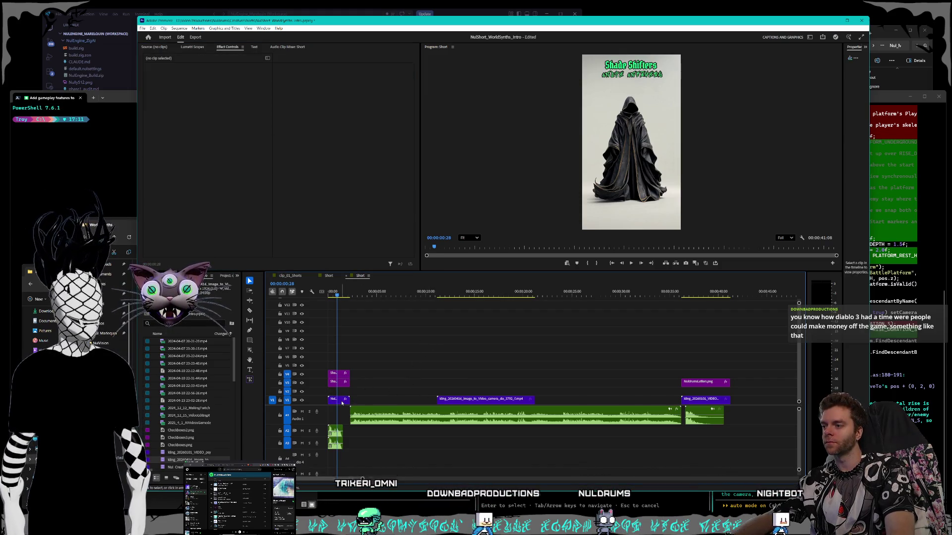
drag(459, 402, 415, 400)
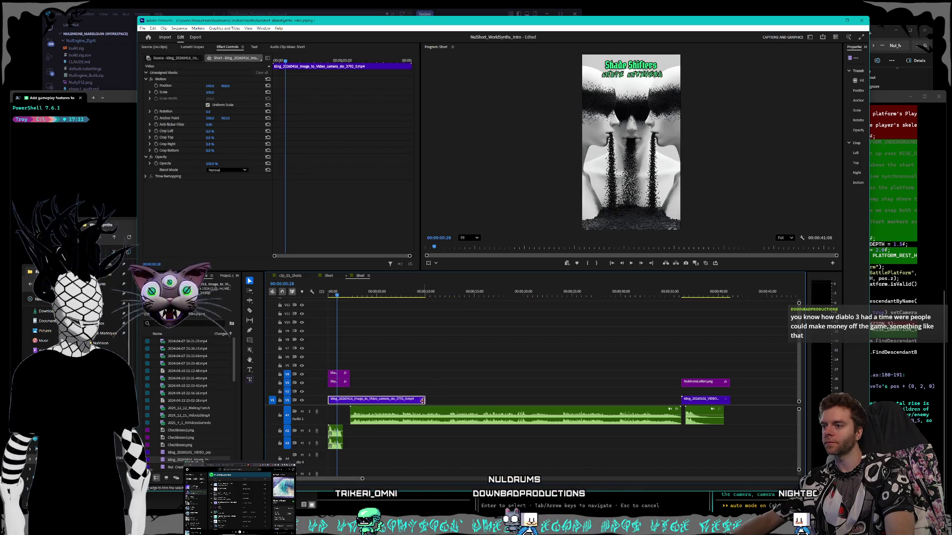
Trim the clip short and set its Speed/Duration to 200%, then trim it again.
drag(366, 400, 349, 402)
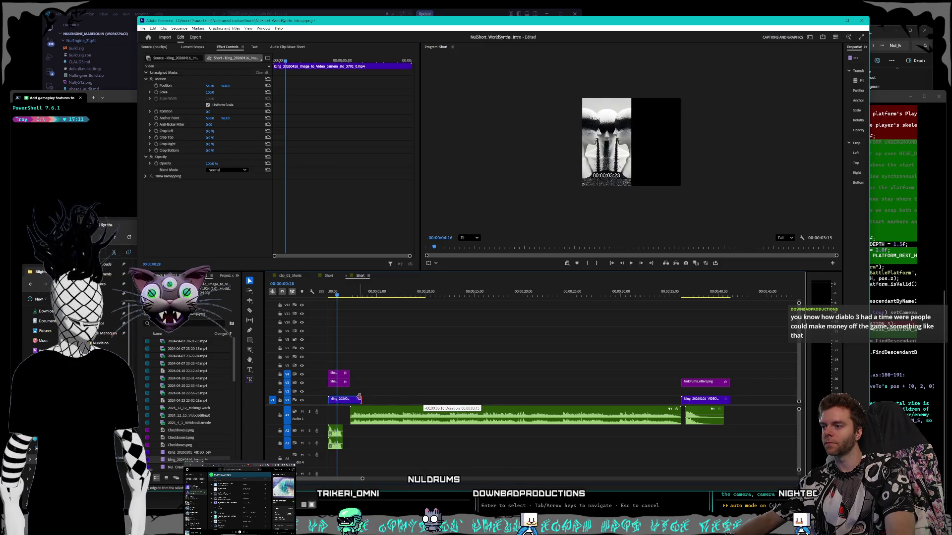
right_click(350, 402)
click(394, 264)
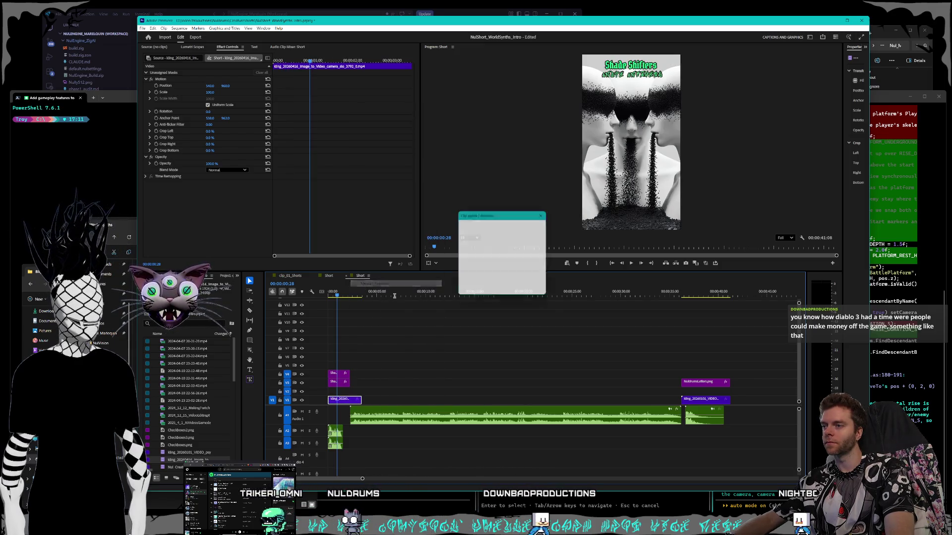
text(200)
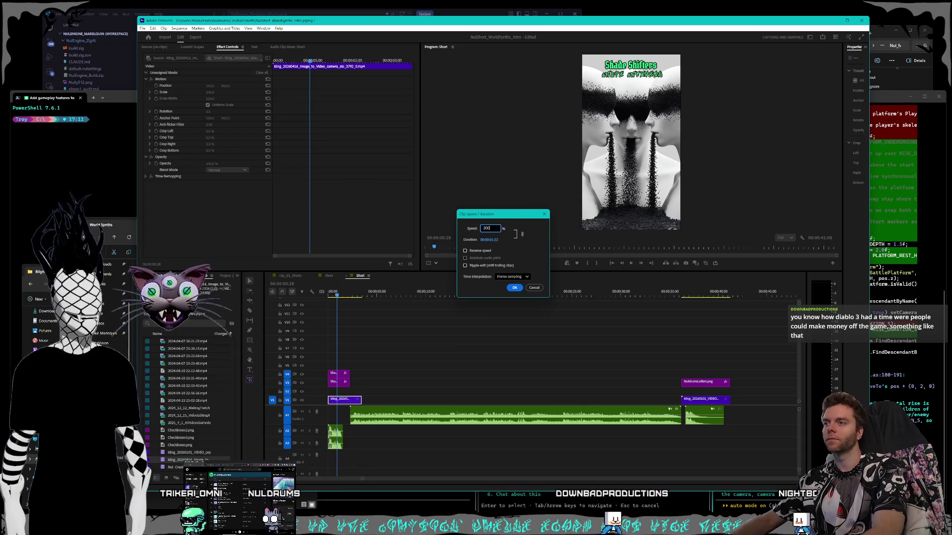
key(Return)
drag(344, 400, 348, 401)
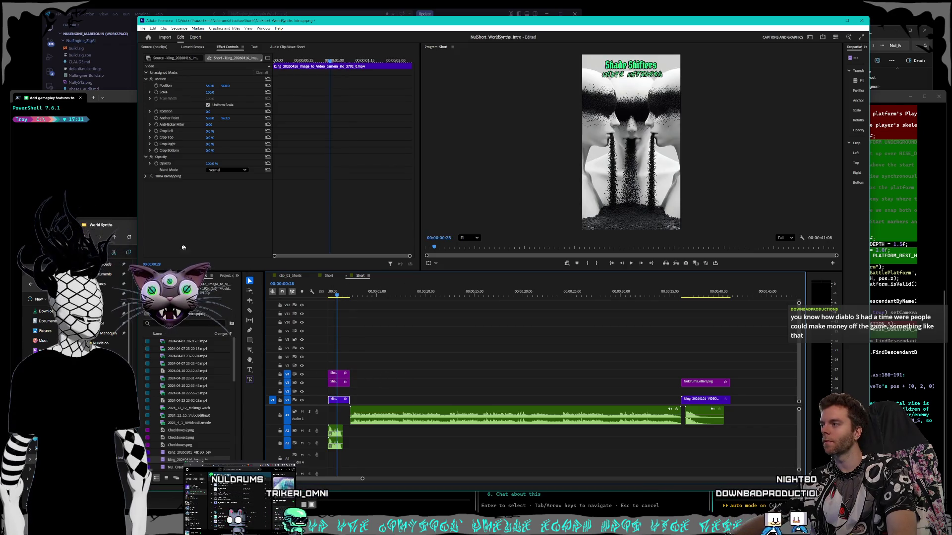
click(110, 226)
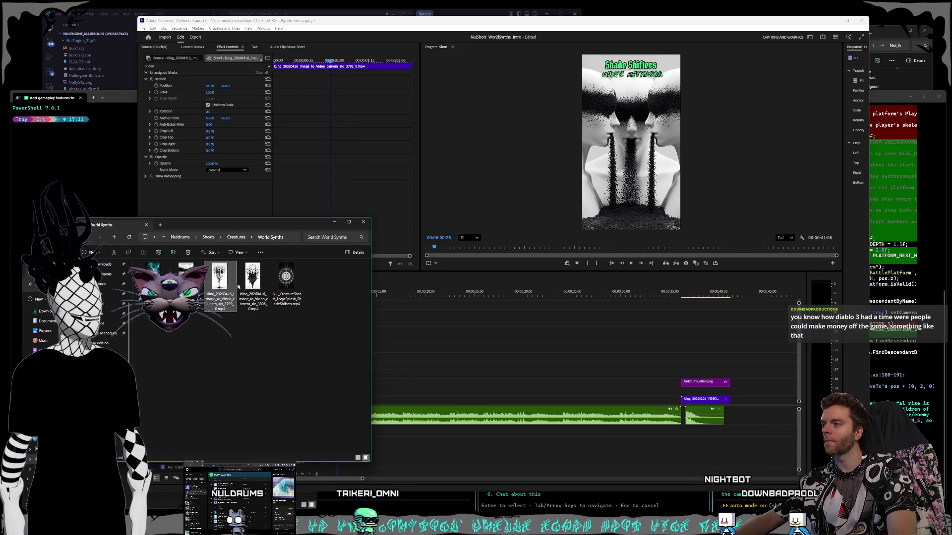
Add the second World Synths video to V1 and another clip onto the upper V2 track.
click(252, 286)
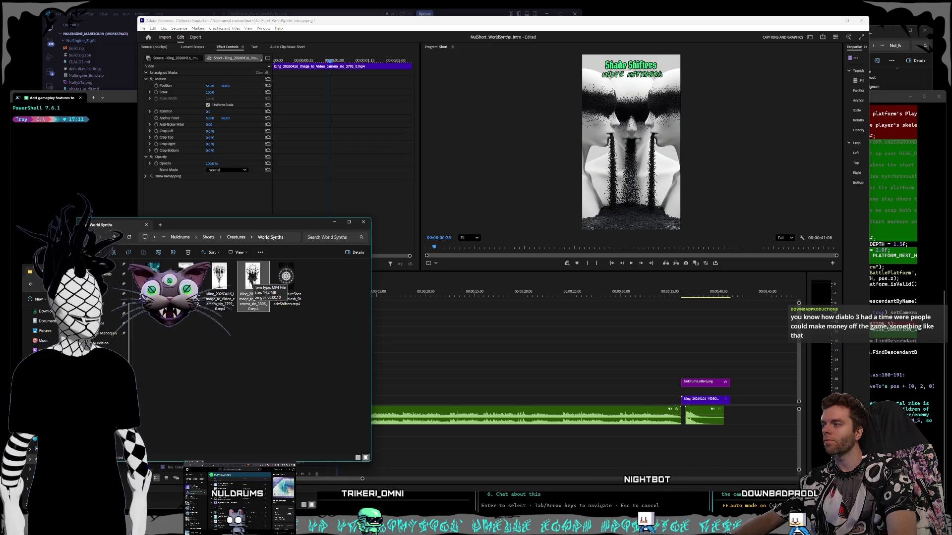
drag(253, 286, 394, 399)
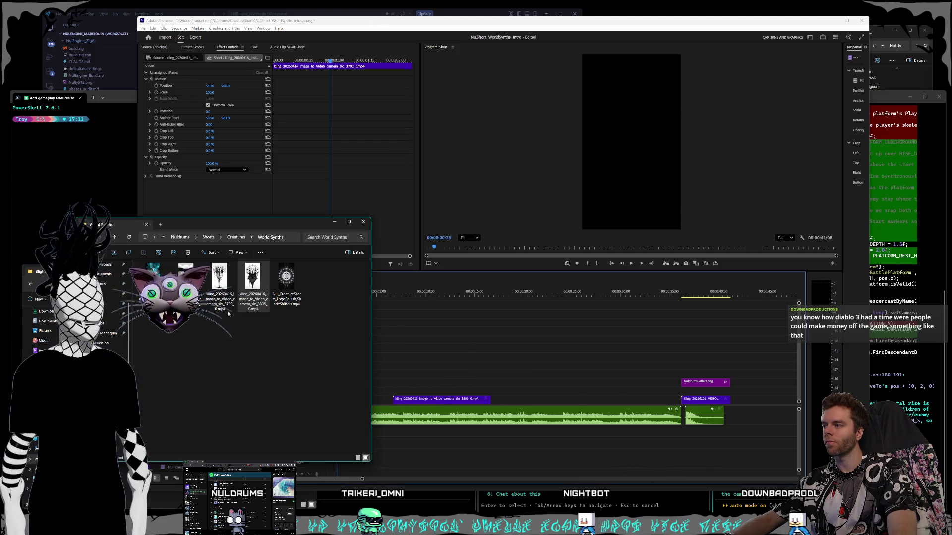
drag(415, 321, 537, 400)
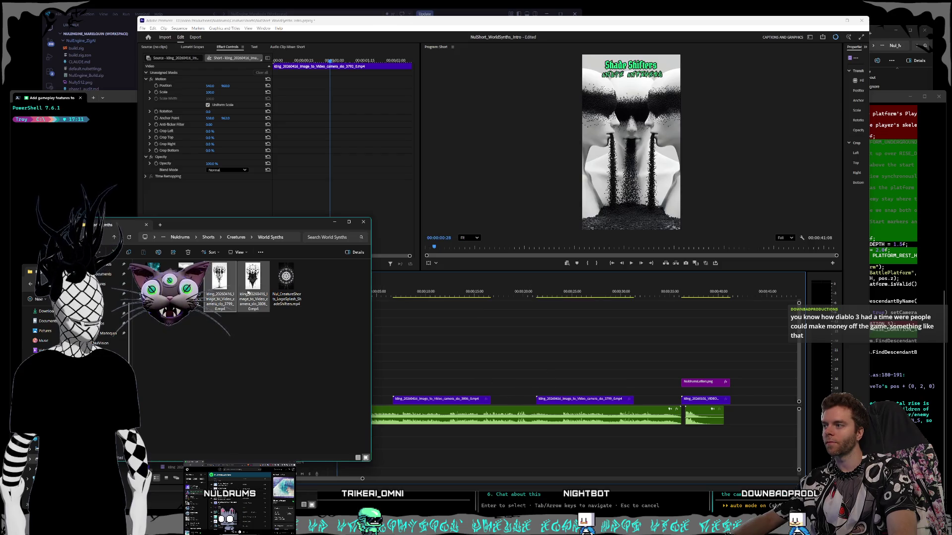
drag(219, 286, 491, 387)
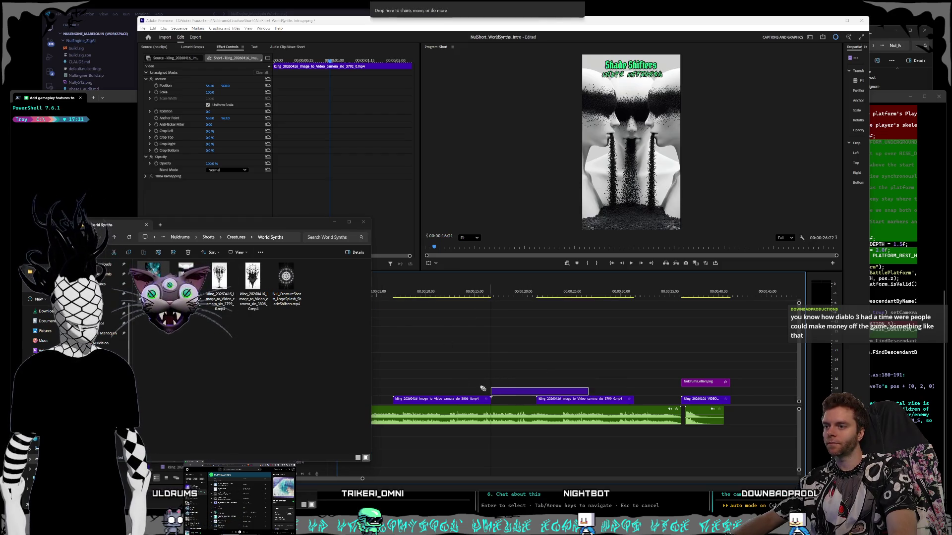
click(449, 357)
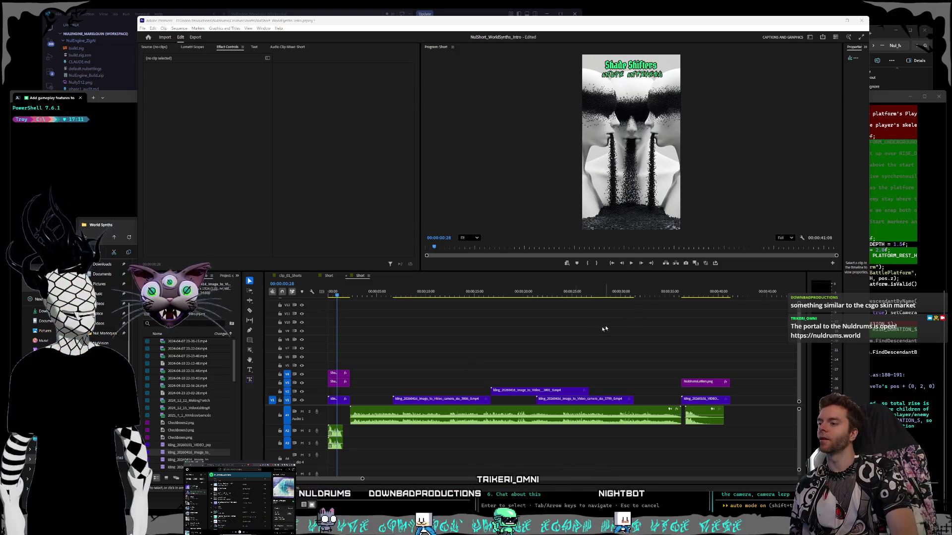
Stagger the V1 and V2 clips so they follow without gaps, then play the short from the start.
click(387, 390)
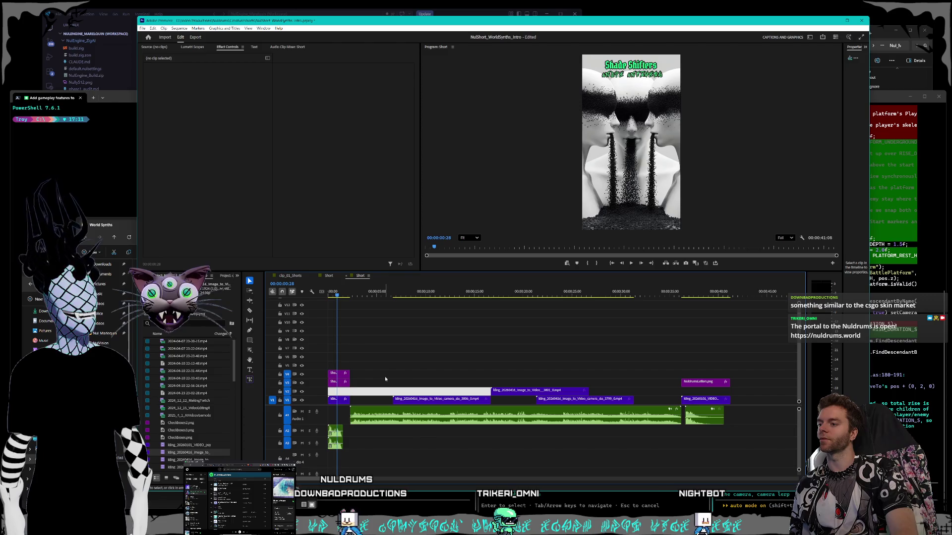
drag(439, 400, 400, 406)
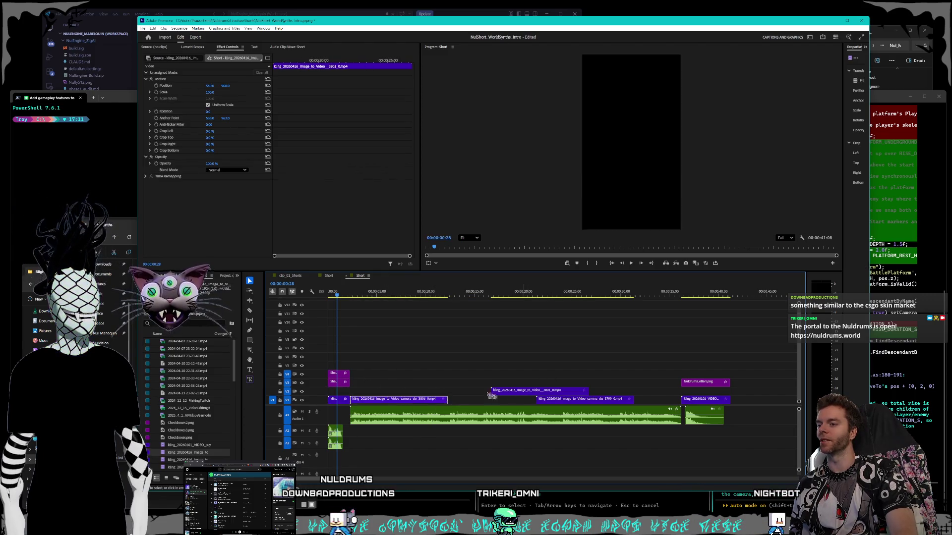
drag(497, 396, 454, 396)
drag(551, 403, 562, 404)
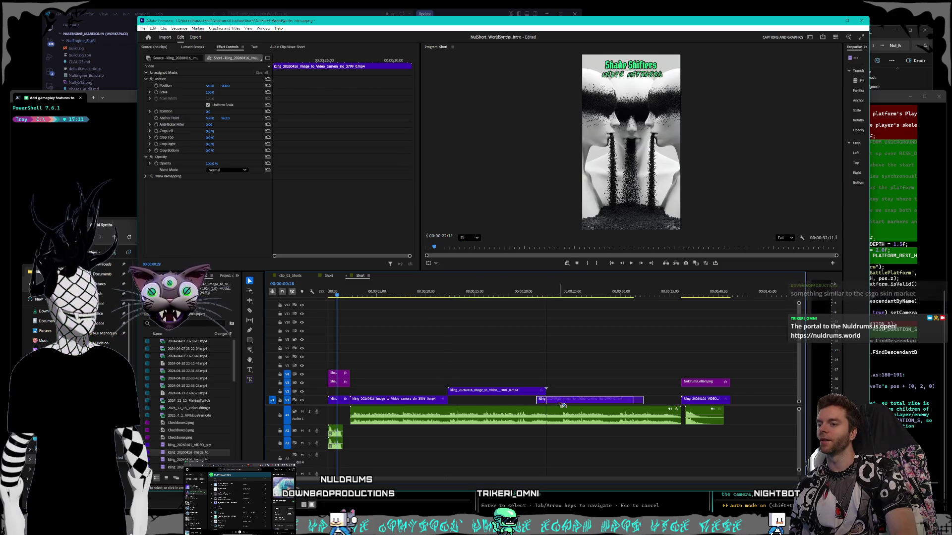
mouse_move(656, 361)
mouse_down()
mouse_move(451, 392)
mouse_move(443, 373)
mouse_up()
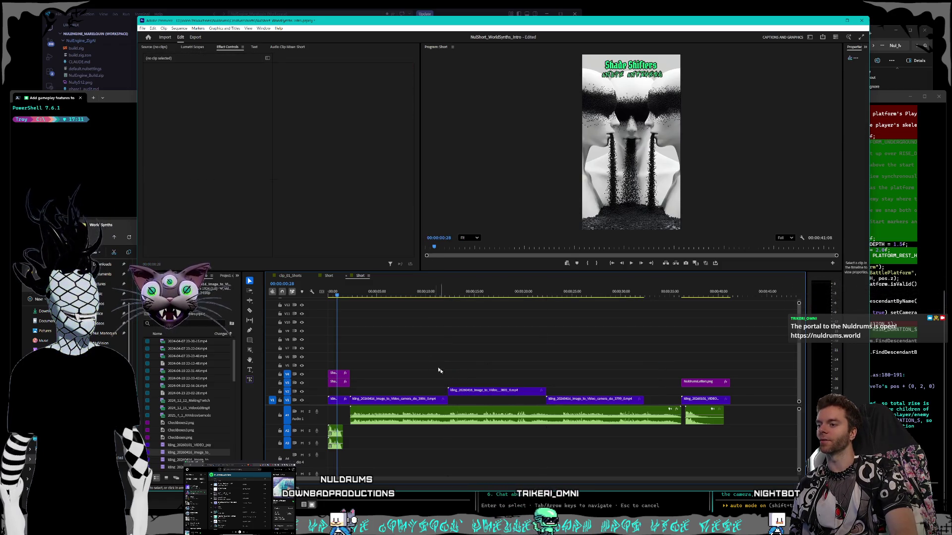
drag(368, 295, 313, 295)
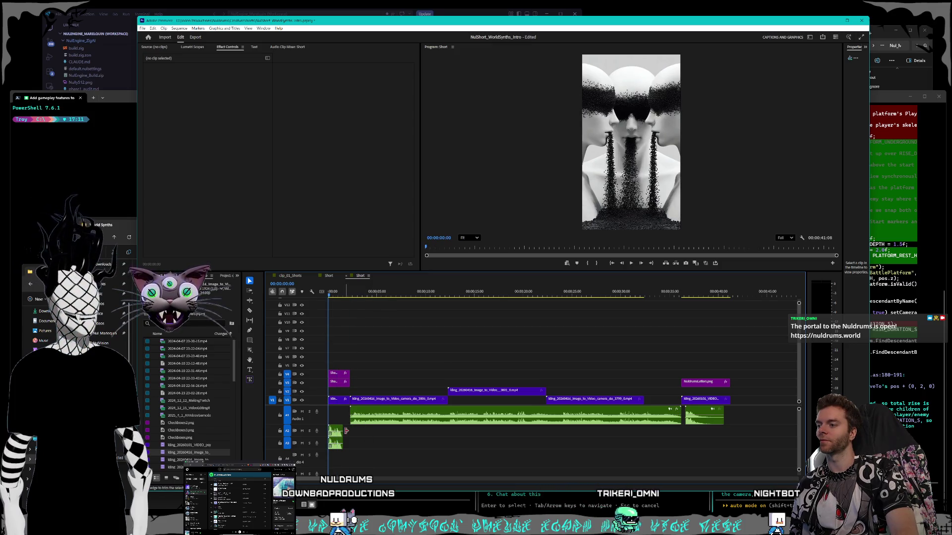
click(631, 263)
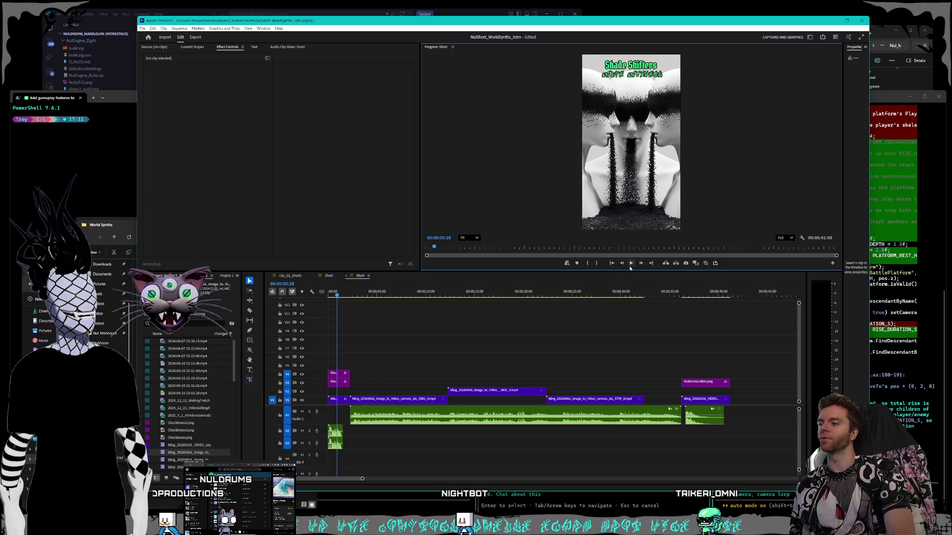
click(632, 266)
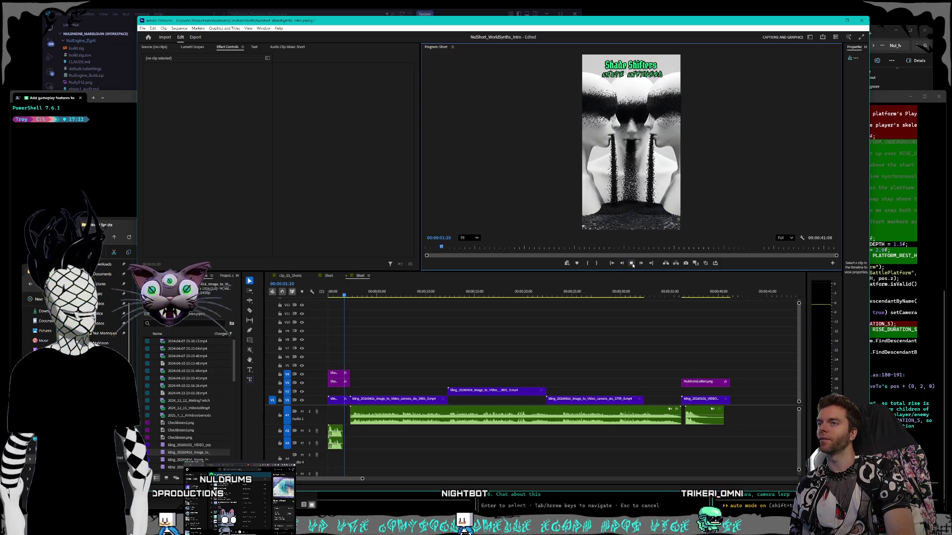
click(612, 263)
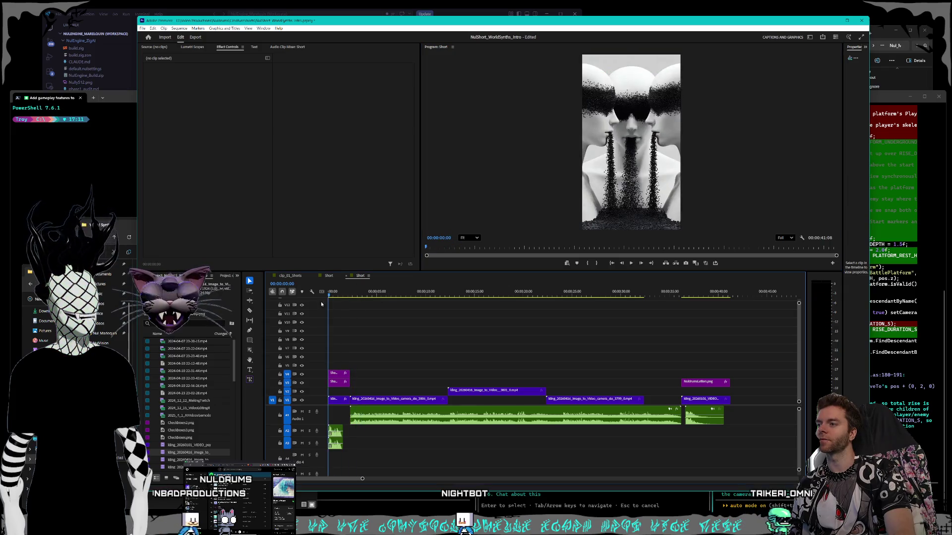
click(630, 263)
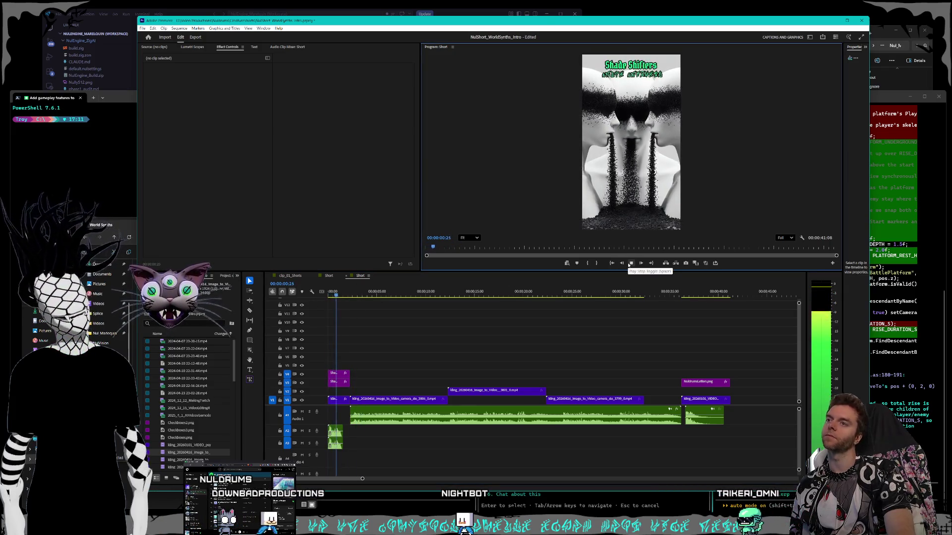
click(629, 264)
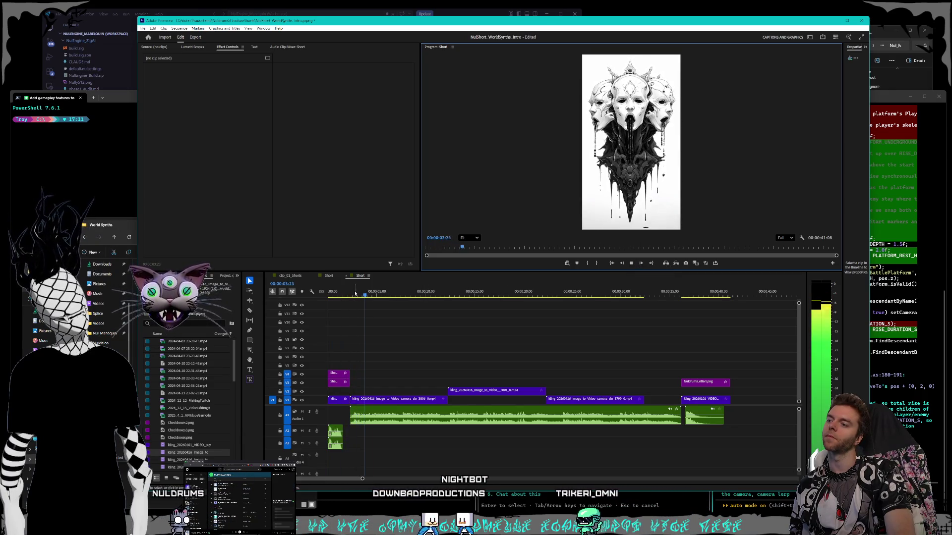
key(Home)
click(340, 375)
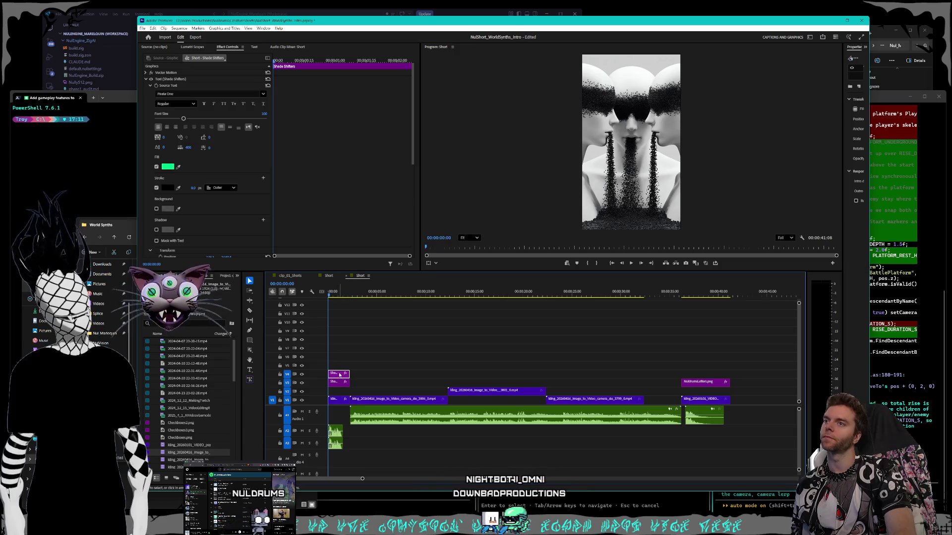
Park the playhead on the Shade Shifters title, focus its settings, and pick the Type tool.
drag(326, 300, 330, 296)
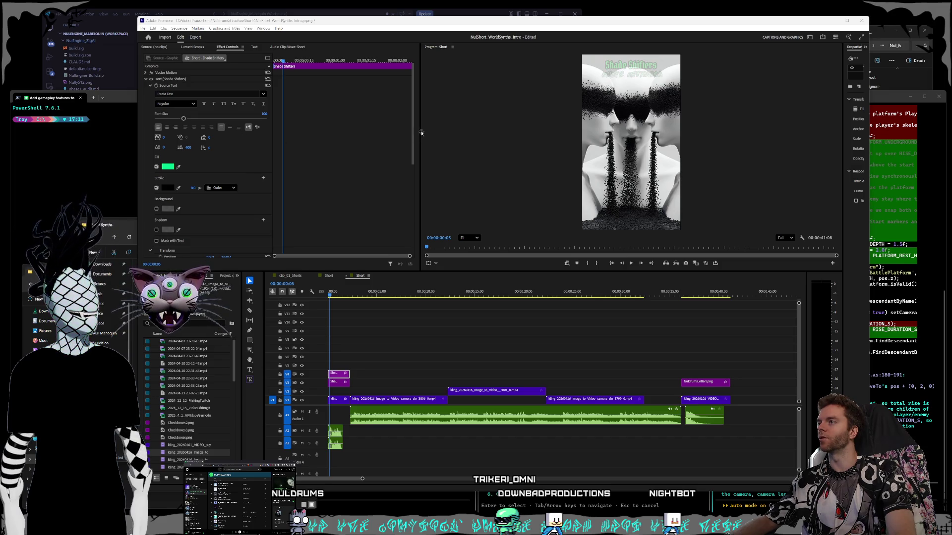
click(402, 164)
scroll(394, 173, down, 5)
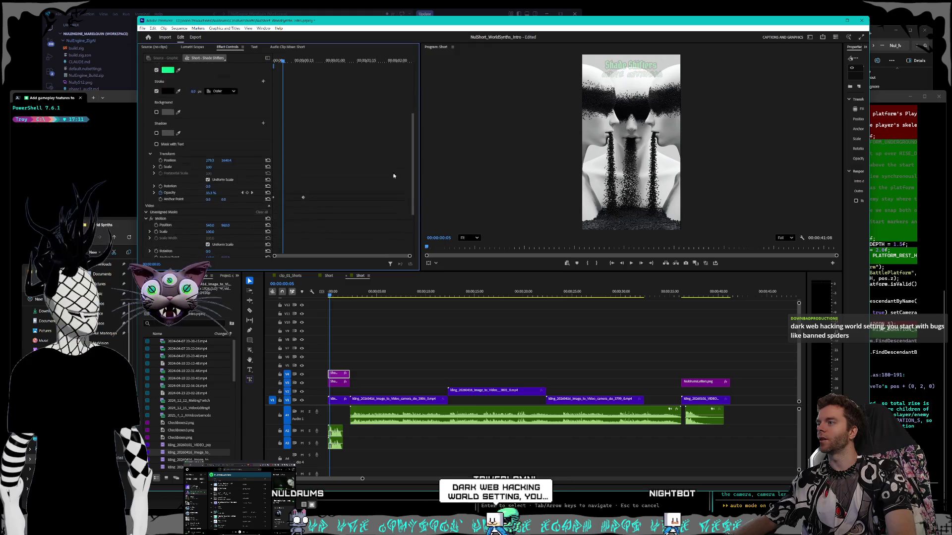
scroll(394, 173, down, 1)
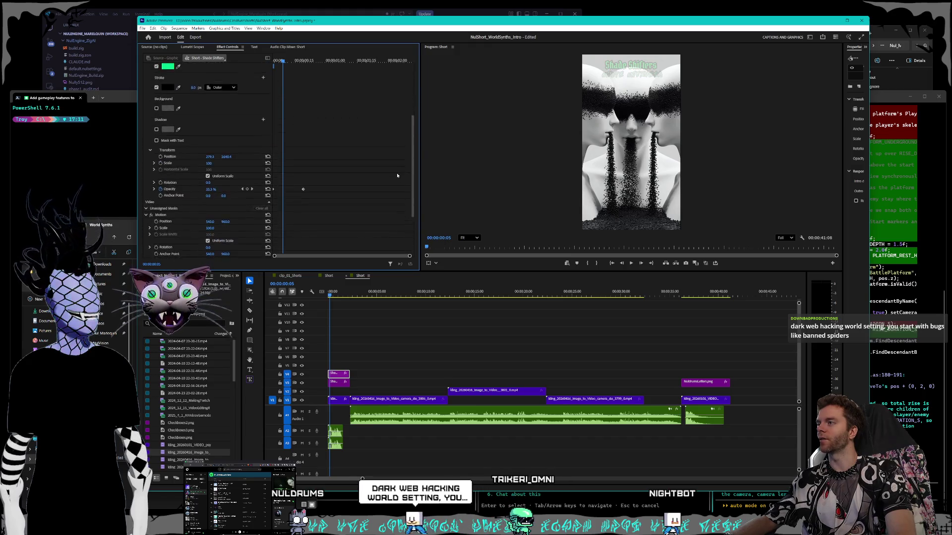
scroll(396, 148, up, 10)
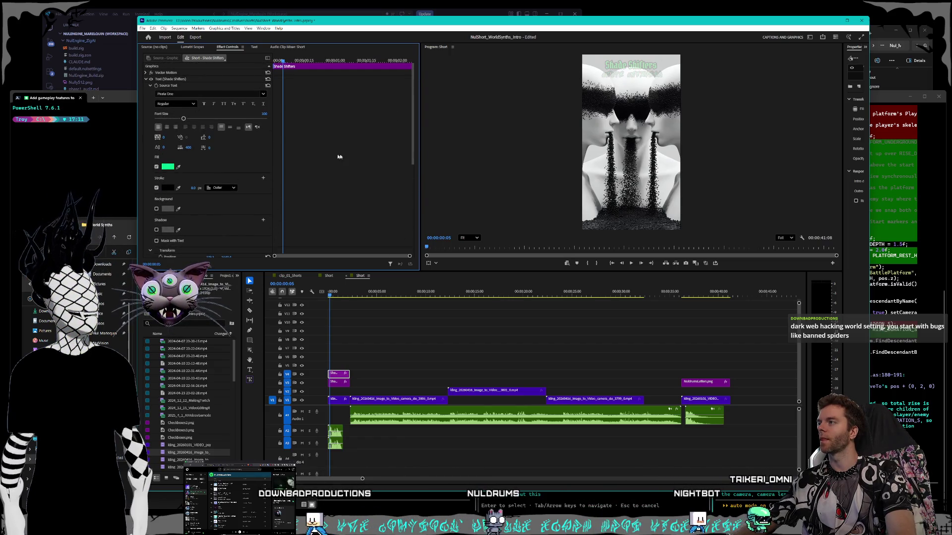
scroll(408, 142, down, 5)
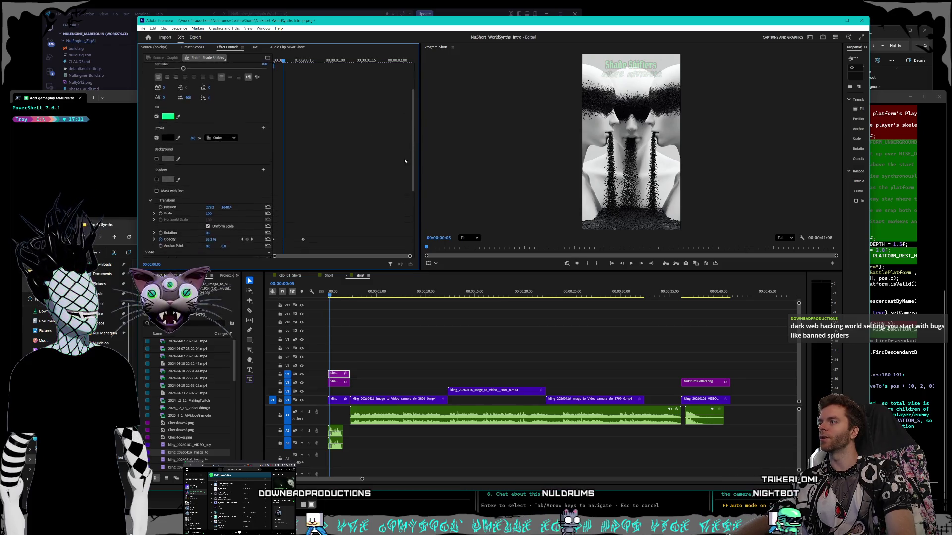
scroll(396, 204, down, 4)
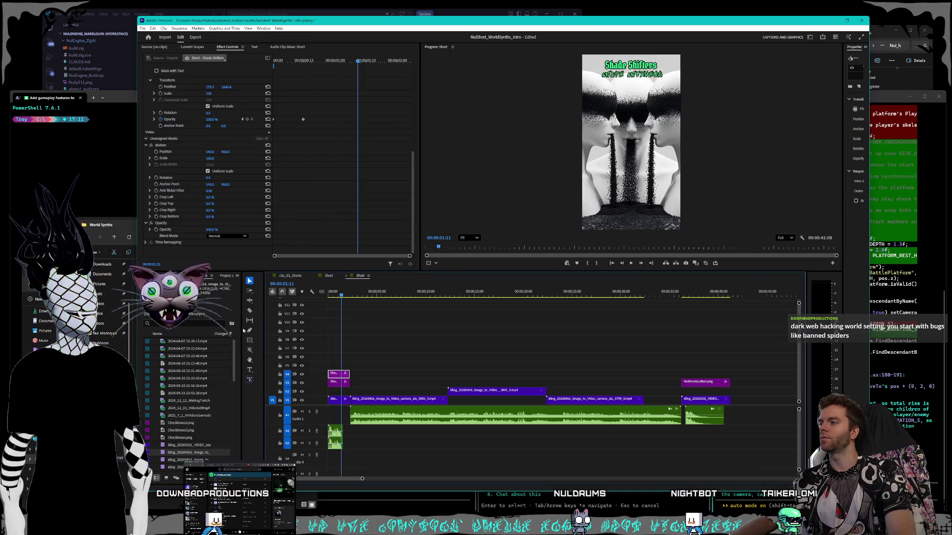
click(249, 370)
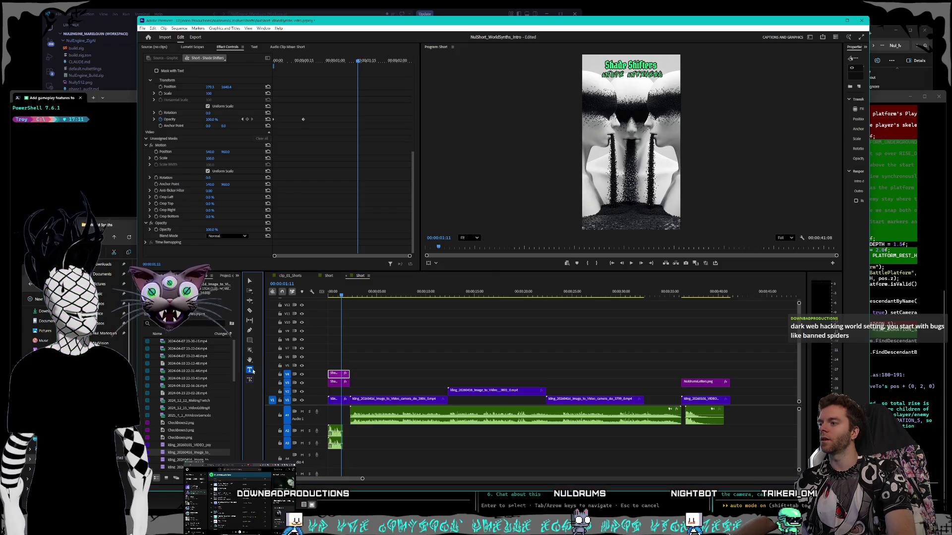
click(630, 67)
text(The World Syn)
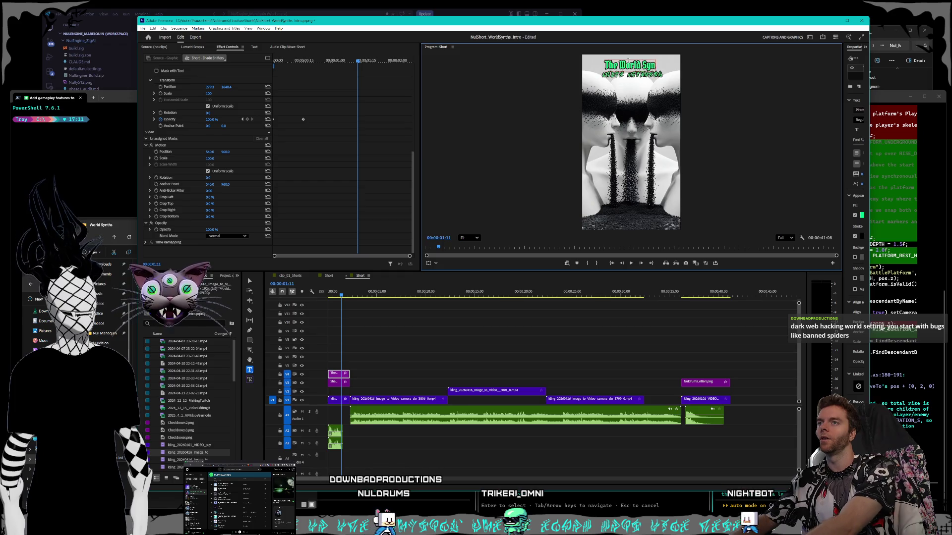
text(ths)
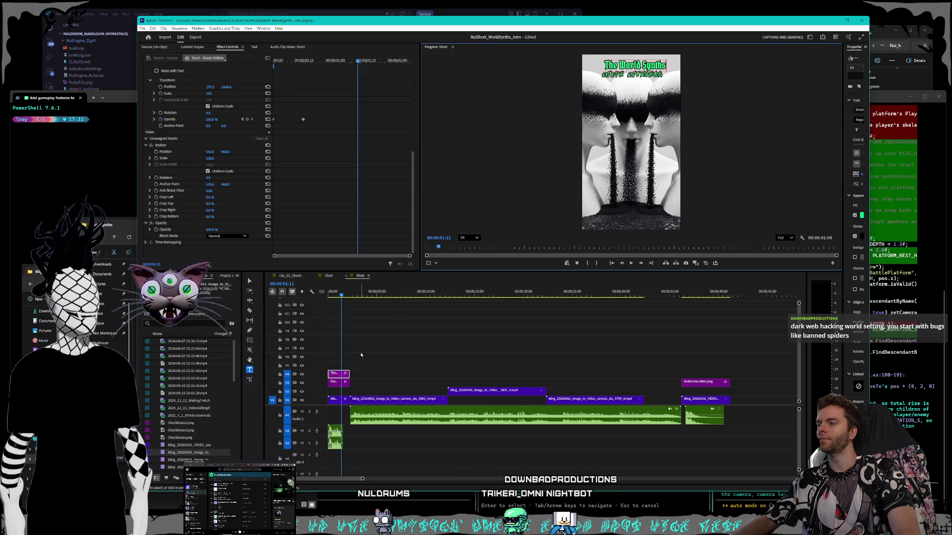
key(Escape)
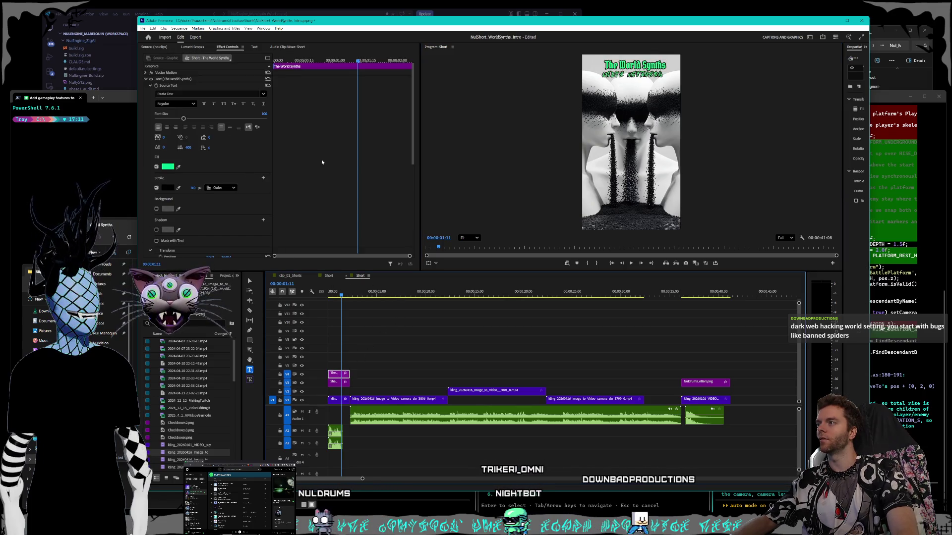
click(167, 128)
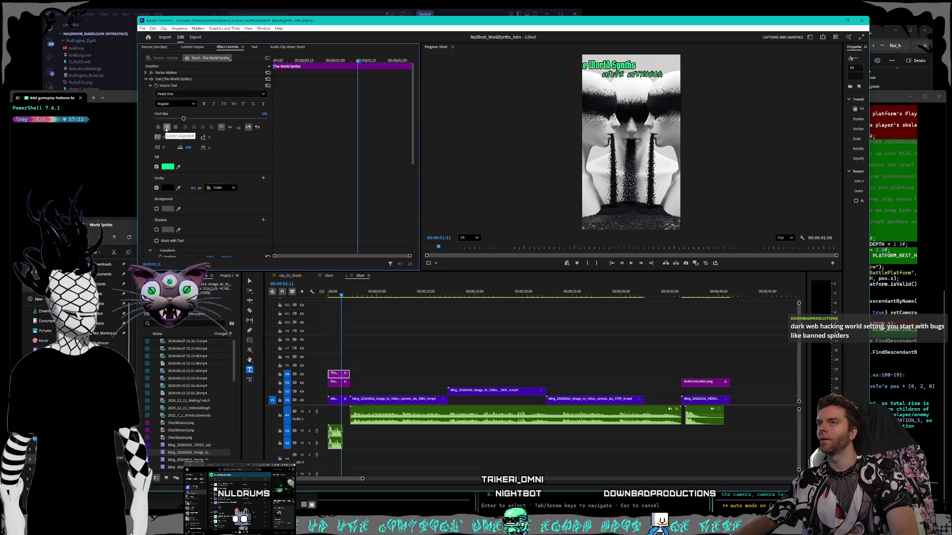
scroll(413, 127, down, 3)
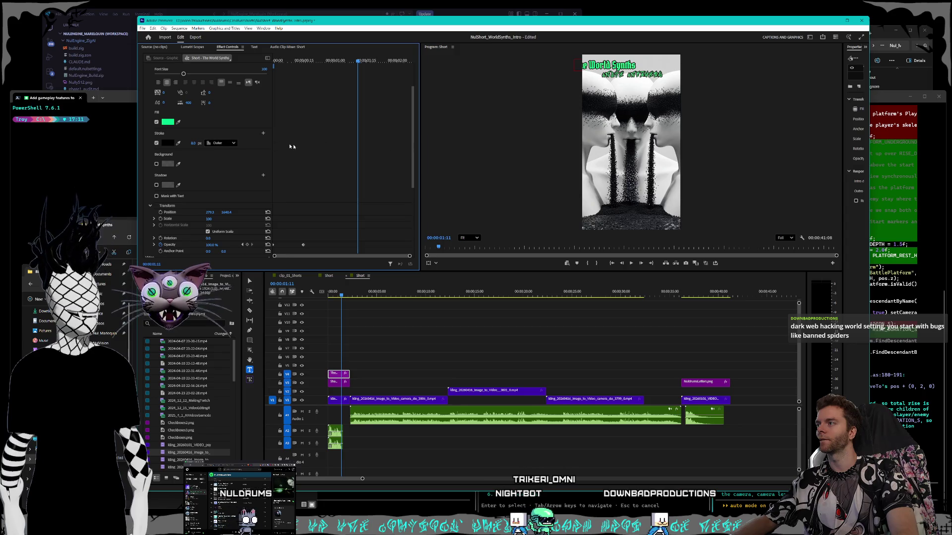
mouse_move(210, 212)
mouse_down()
mouse_move(253, 212)
mouse_move(223, 212)
mouse_up()
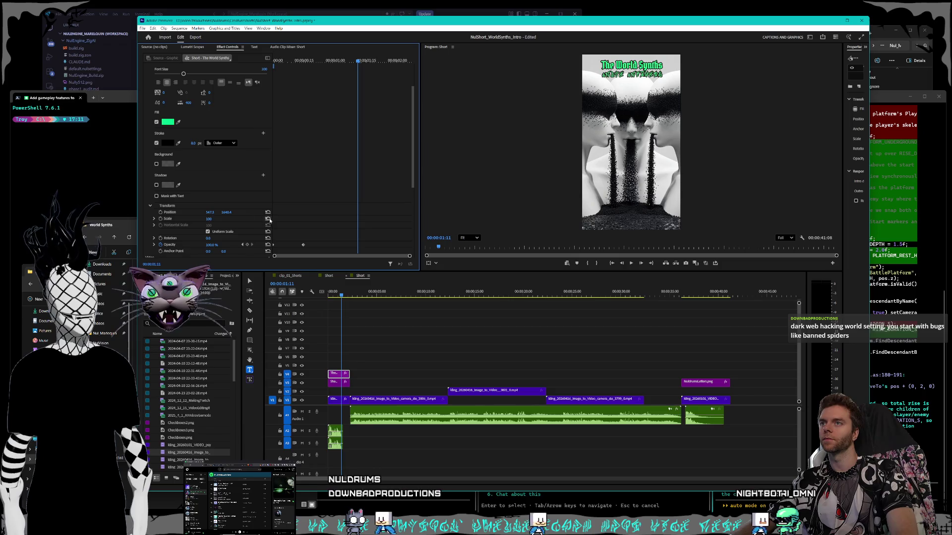
drag(414, 184, 417, 150)
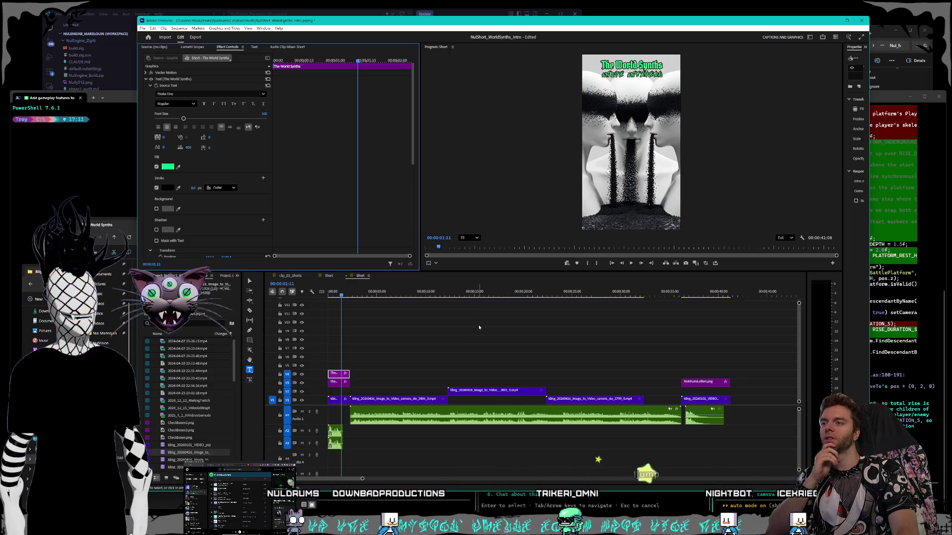
Select the Shade Shifters subtitle clip and delete its wording in the Program Monitor.
click(344, 384)
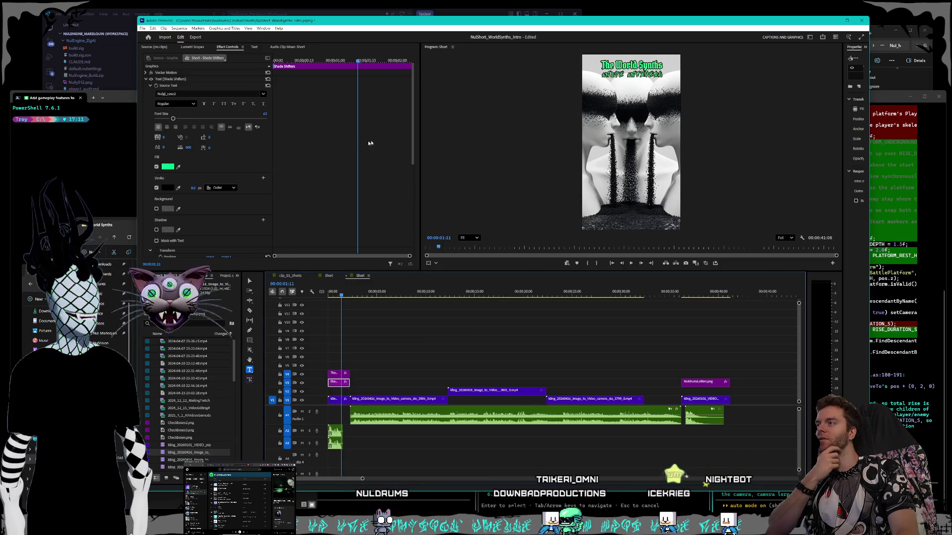
click(414, 135)
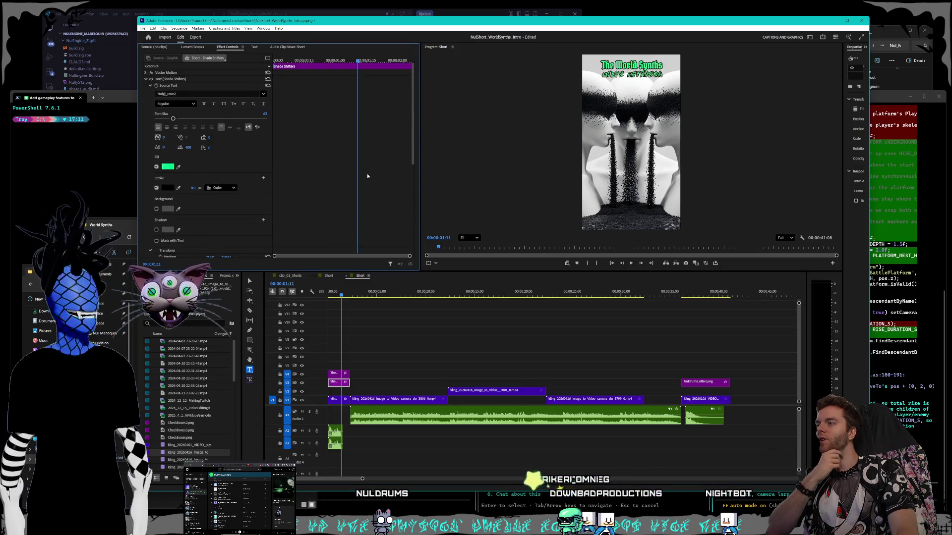
click(316, 61)
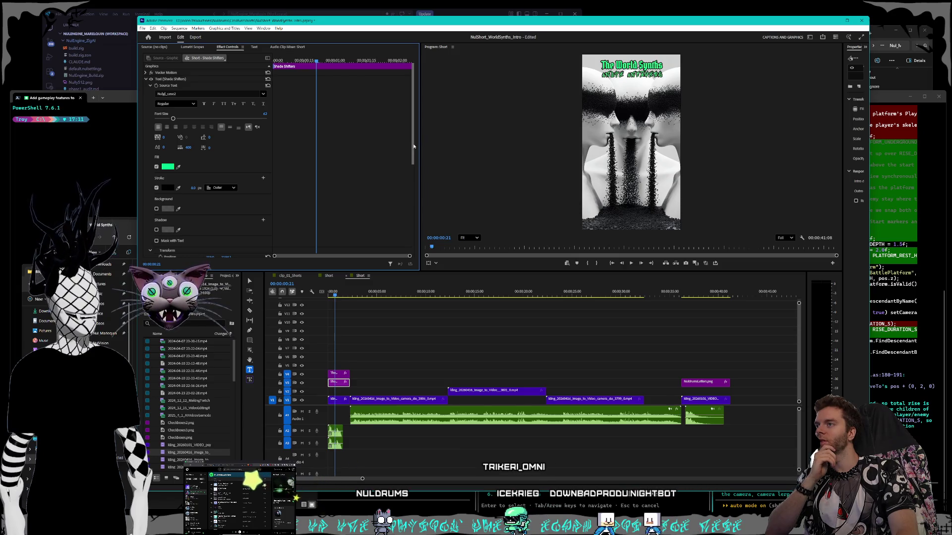
click(683, 94)
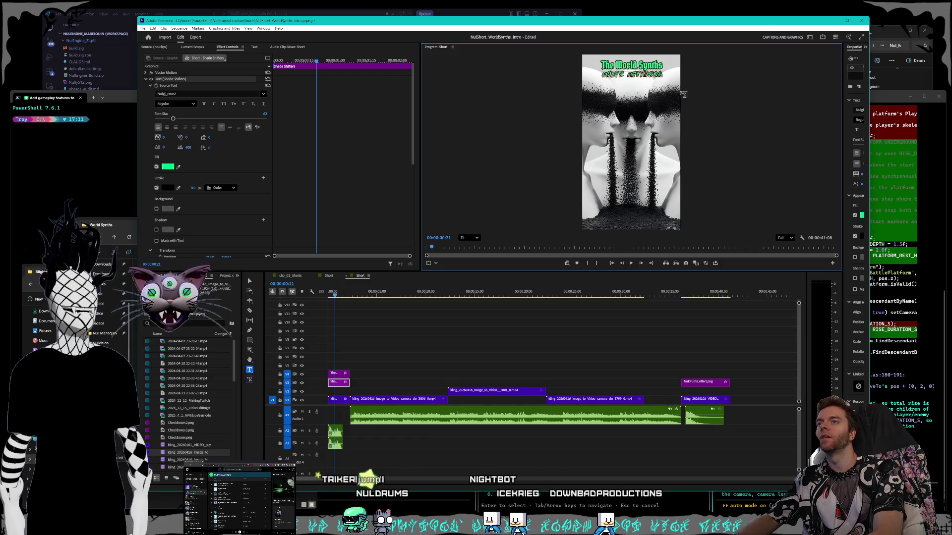
key(BackSpace)
key(BackSpace)
key(BackSpace)
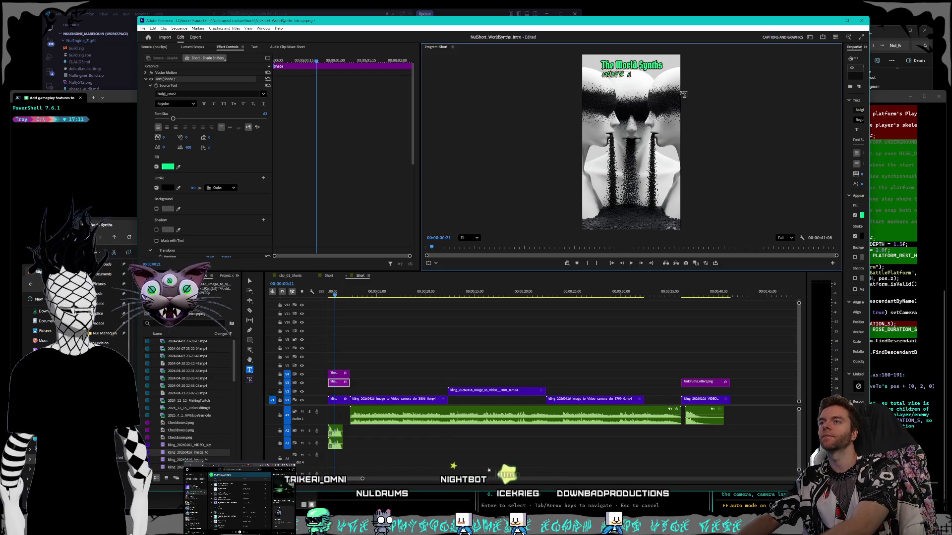
text(World Synths)
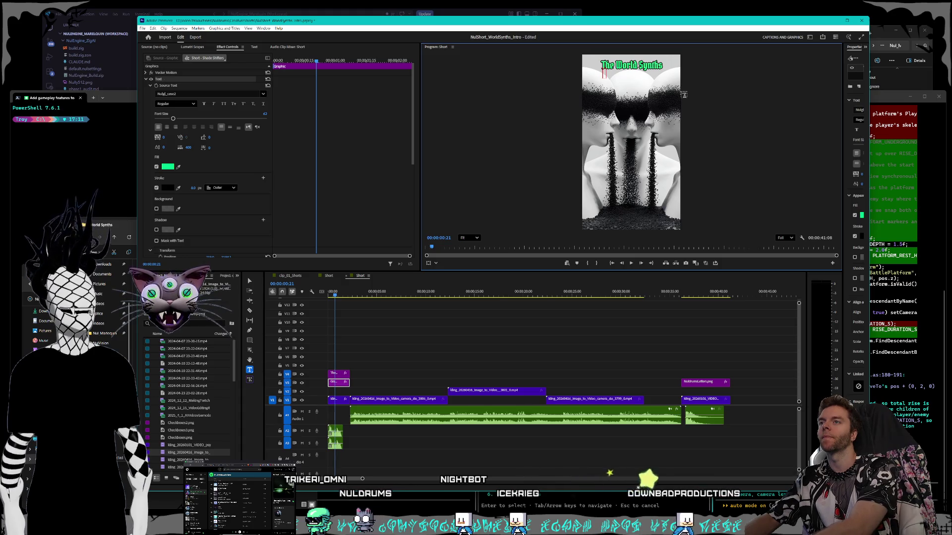
text(ut synths)
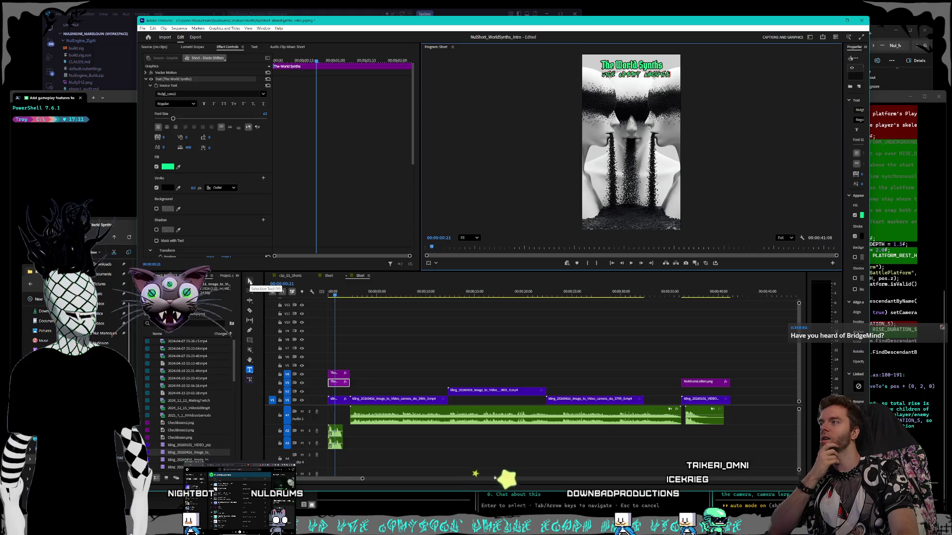
Return to the Selection tool and select The World Synths title clip.
click(249, 280)
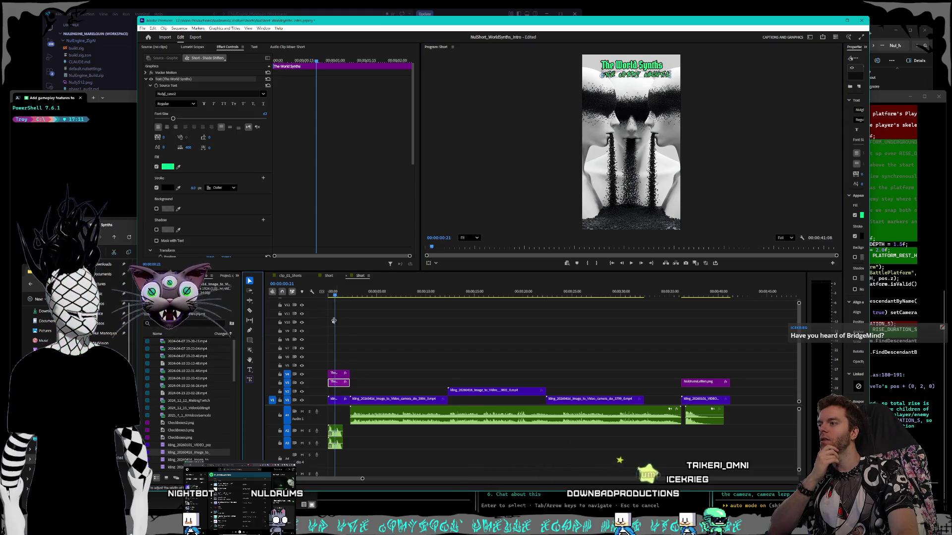
click(353, 336)
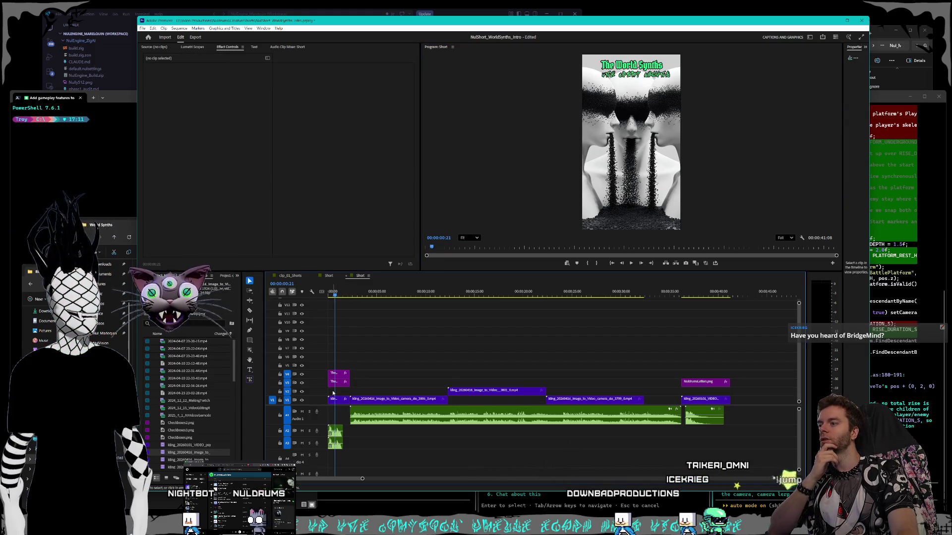
click(338, 383)
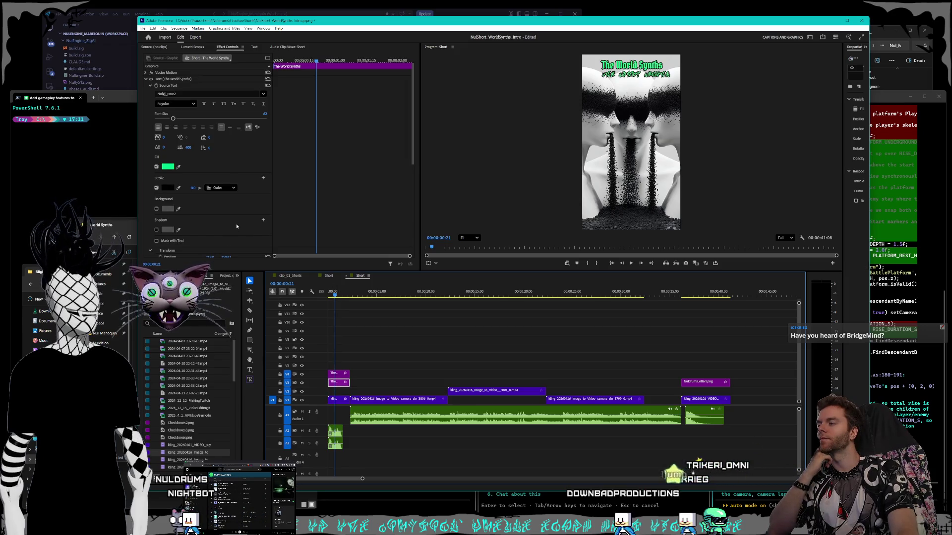
scroll(246, 215, down, 3)
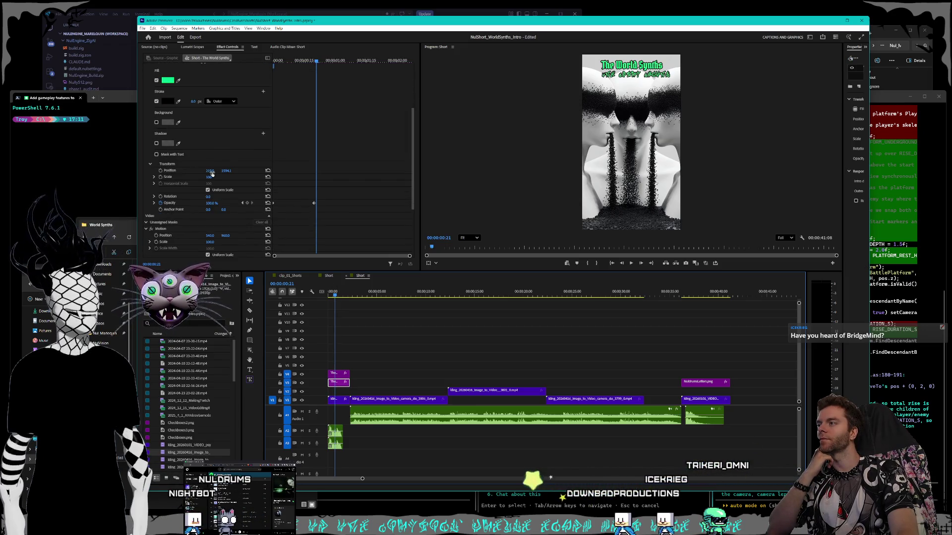
scroll(215, 170, up, 3)
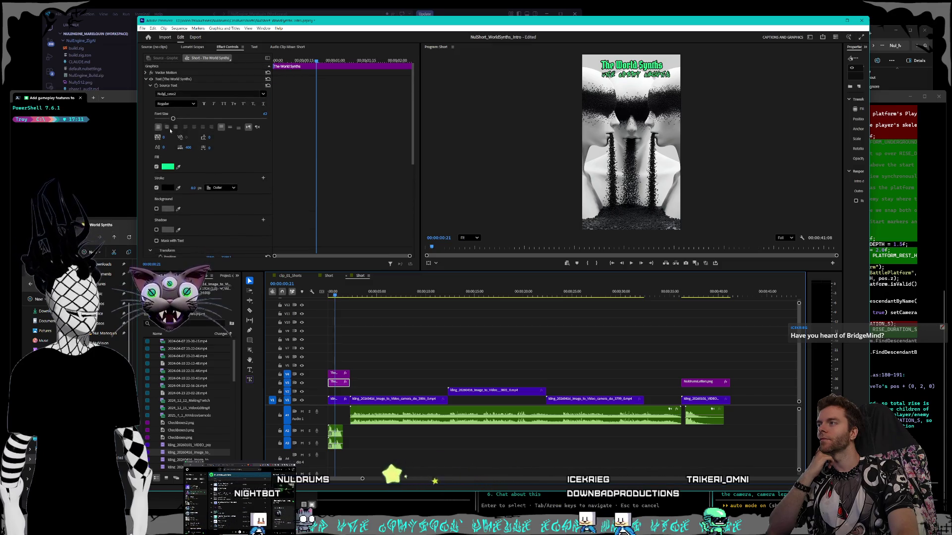
scroll(220, 169, down, 2)
Shift the title's Position X to 515 and bring up the Color Picker for its Fill.
mouse_move(212, 203)
mouse_down()
mouse_move(179, 202)
mouse_move(187, 203)
mouse_up()
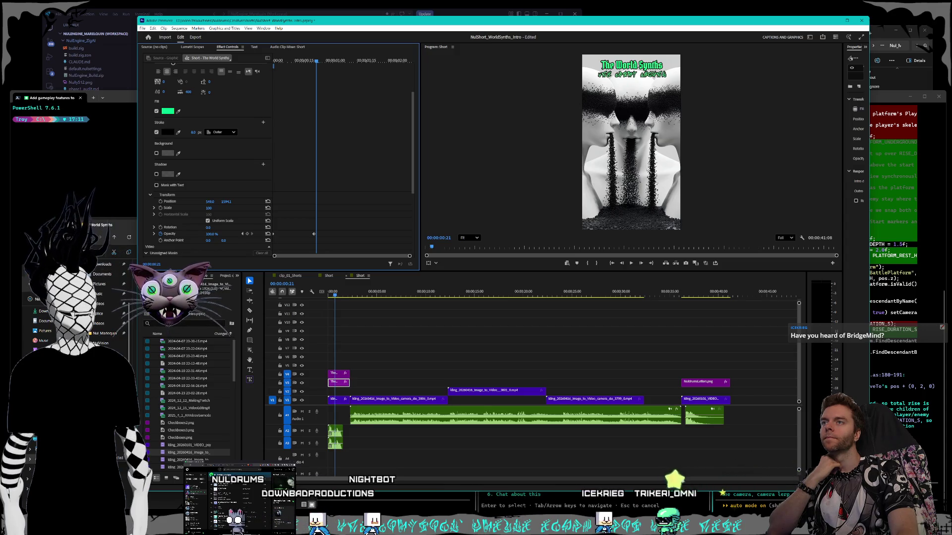
scroll(171, 184, up, 3)
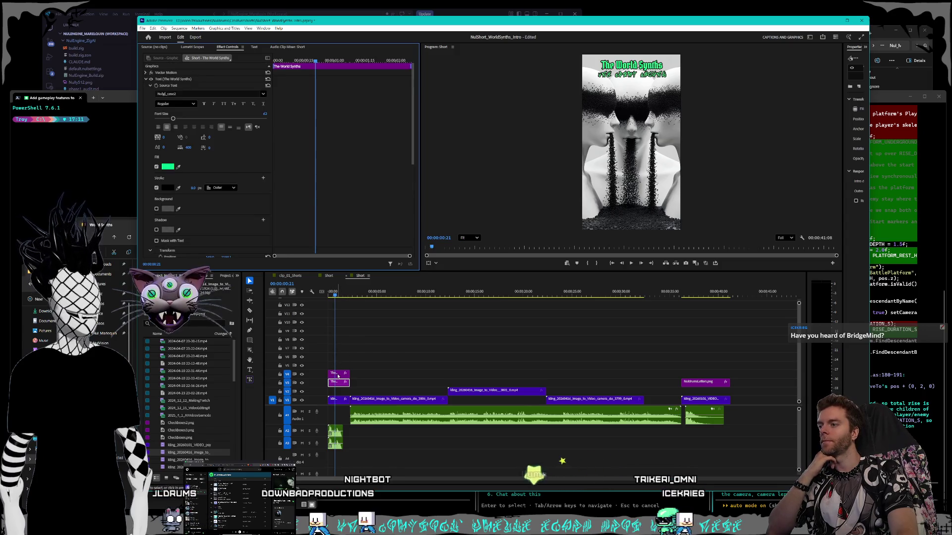
scroll(184, 148, down, 2)
scroll(193, 160, down, 2)
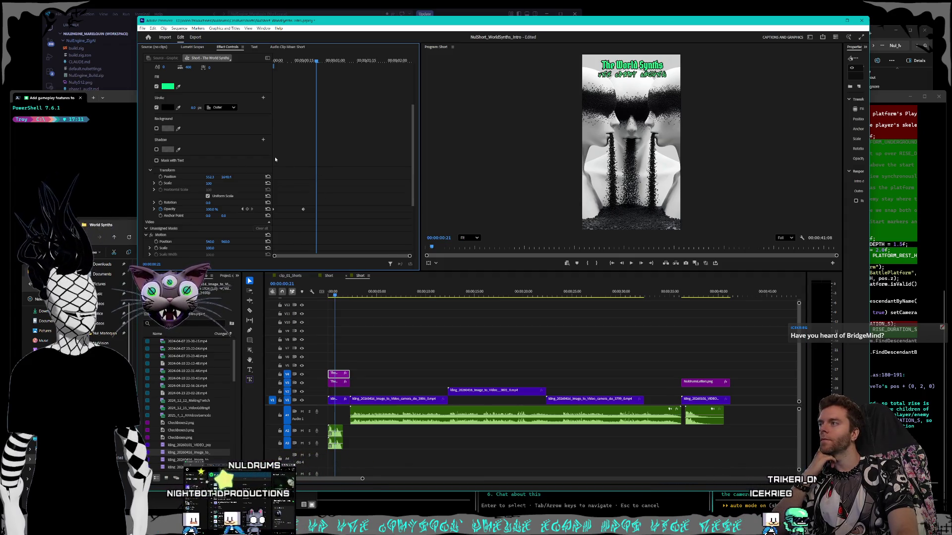
scroll(275, 157, up, 3)
click(168, 143)
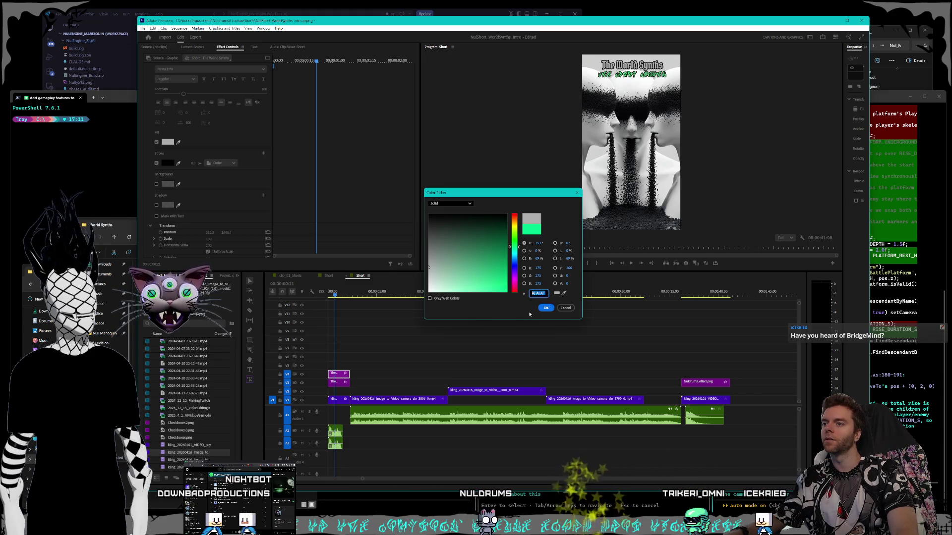
Reselect the V3 title clip and set its Fill colour to hex AFAFAF grey.
key(Return)
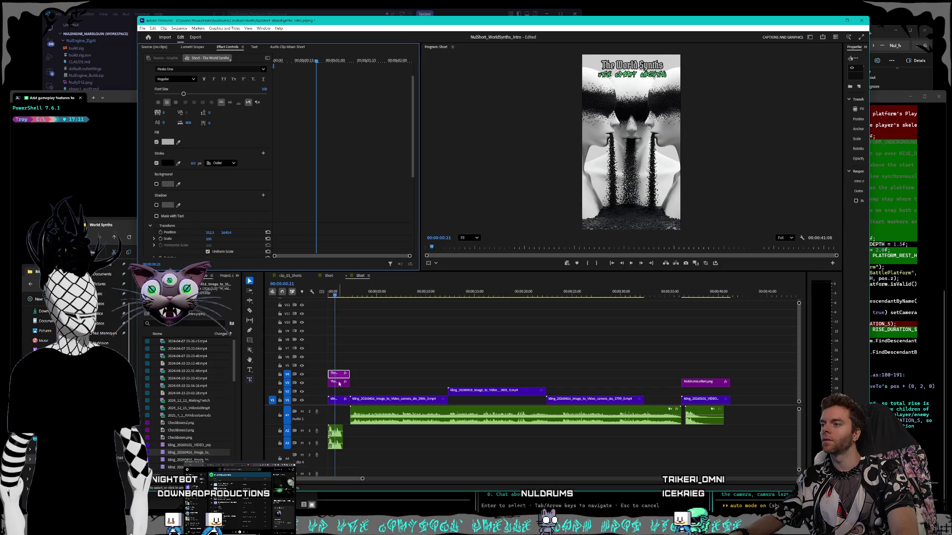
click(339, 383)
click(168, 167)
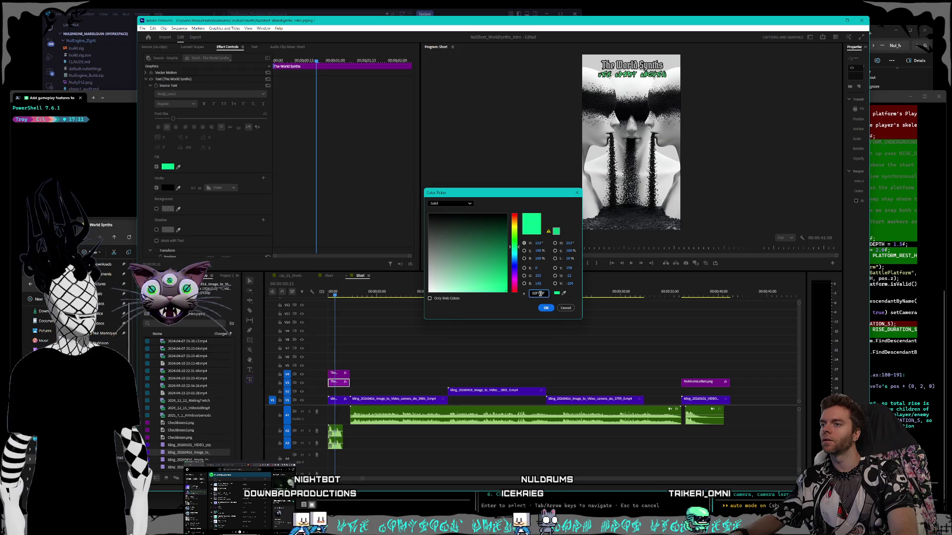
click(544, 294)
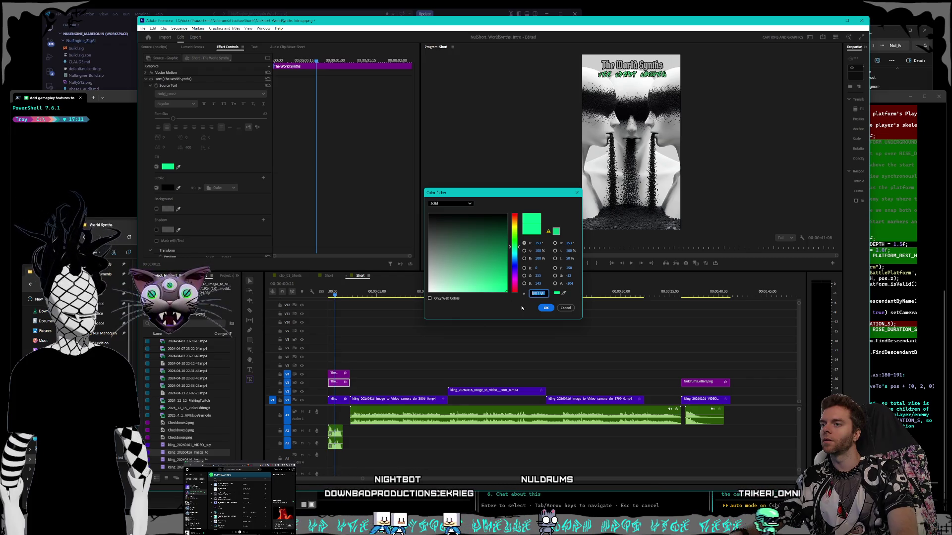
text(AFAFAF)
key(Tab)
key(Return)
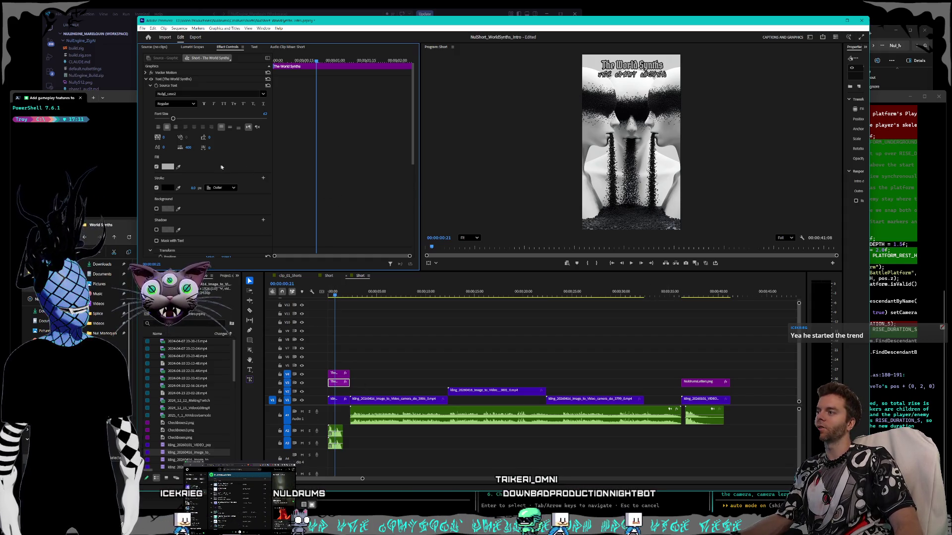
scroll(251, 164, down, 5)
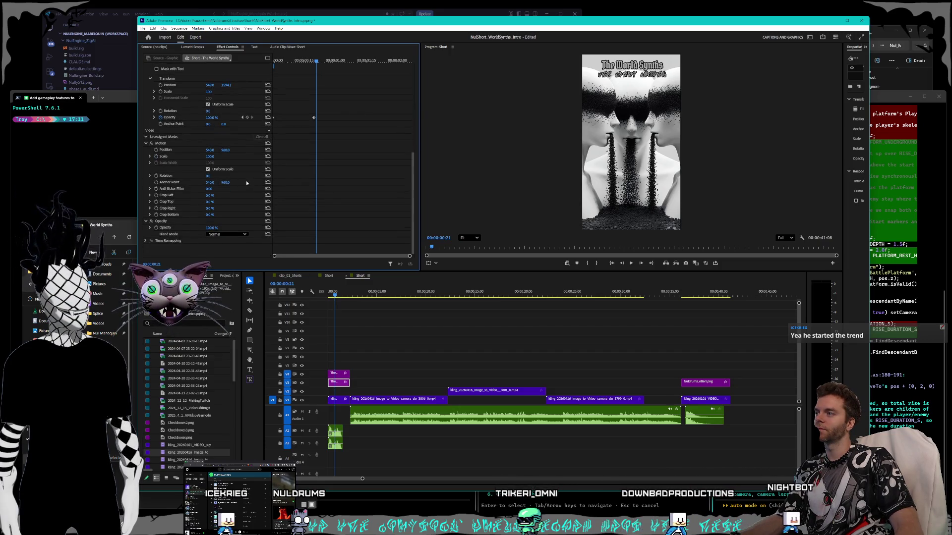
scroll(245, 182, up, 3)
scroll(244, 184, up, 3)
scroll(242, 183, up, 3)
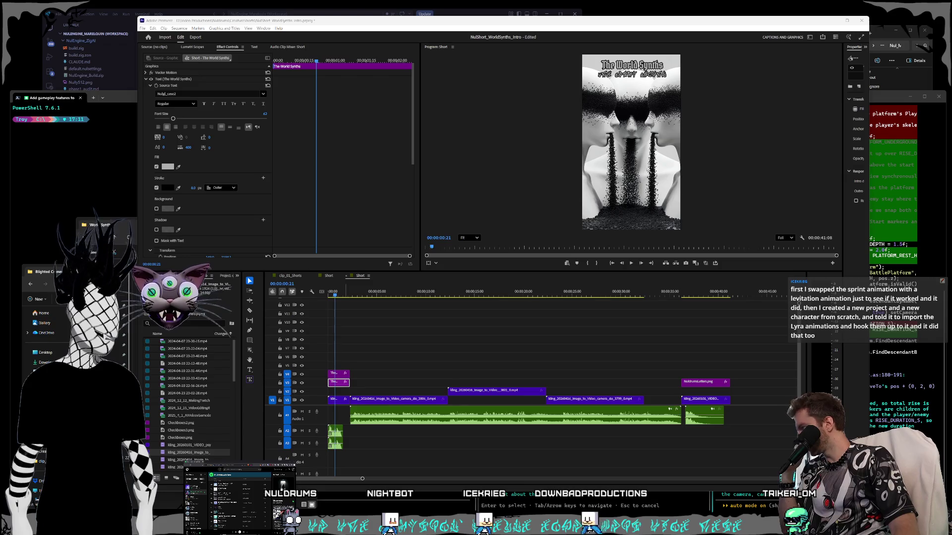
Switch to the YouTube Studio upload tab, close it with Ctrl+W and confirm leaving unsaved.
key(alt+Tab)
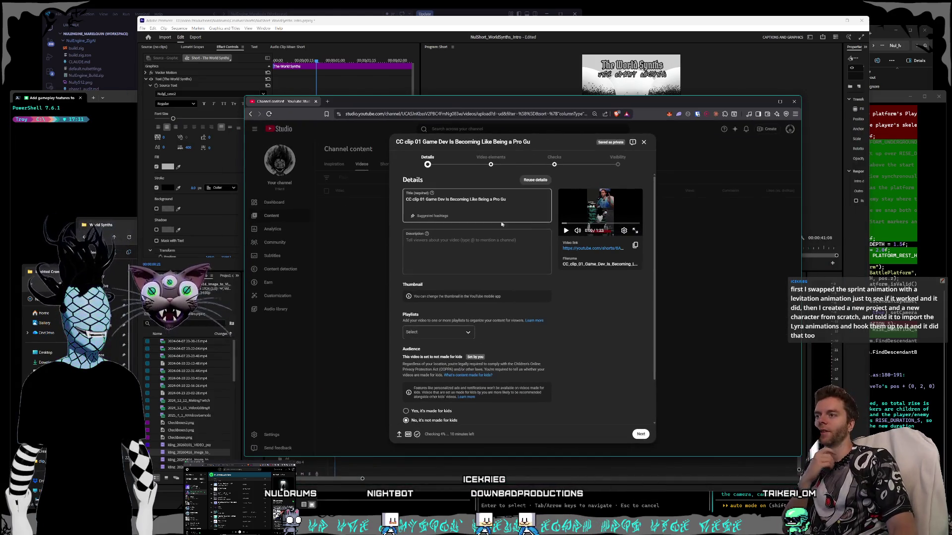
scroll(592, 288, down, 2)
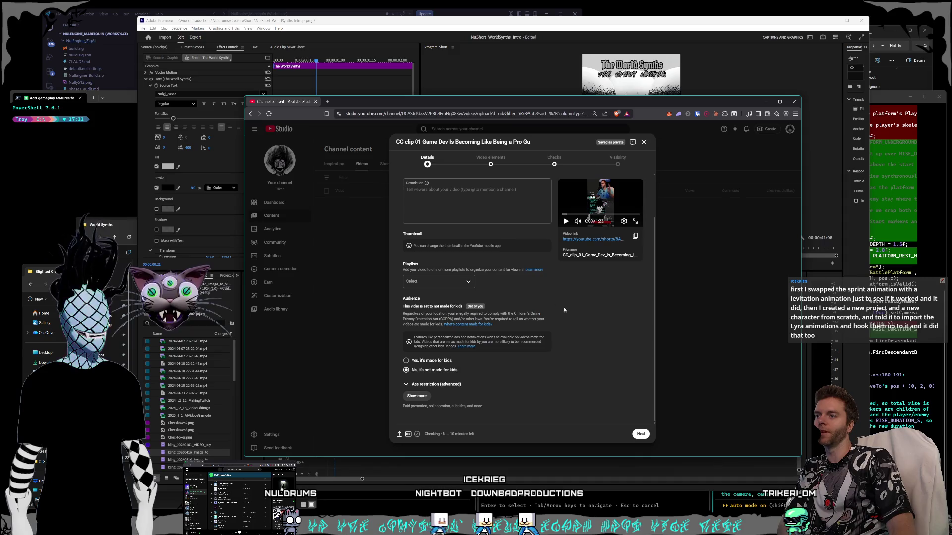
scroll(447, 256, up, 3)
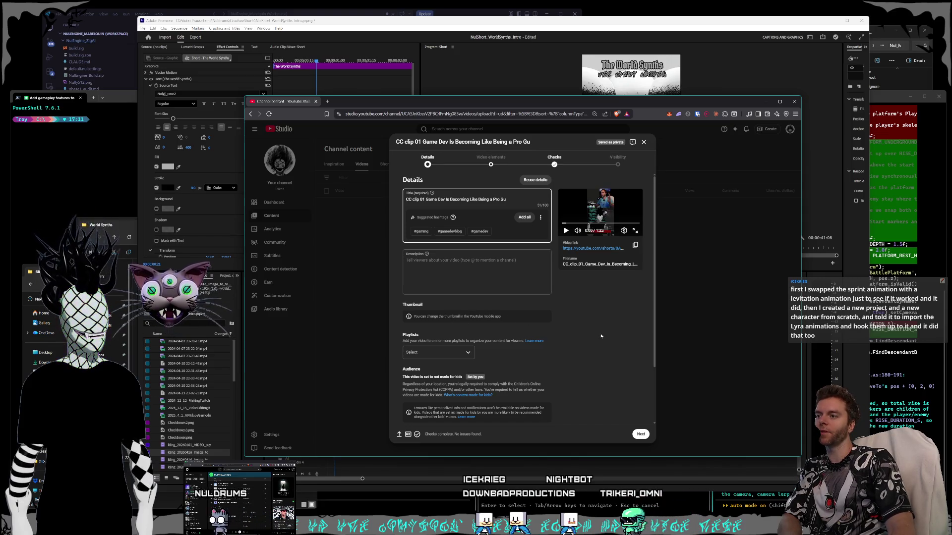
click(473, 317)
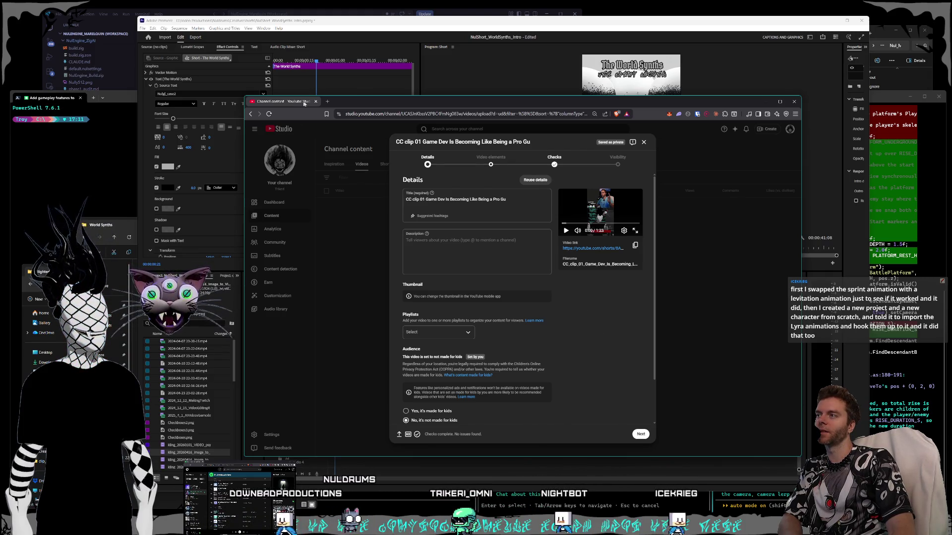
key(ctrl+w)
click(549, 152)
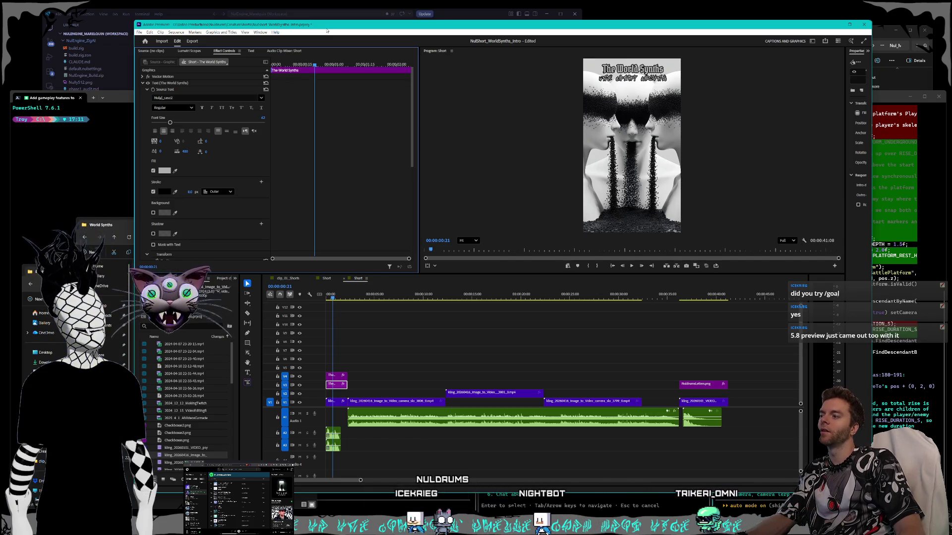
drag(326, 31, 330, 24)
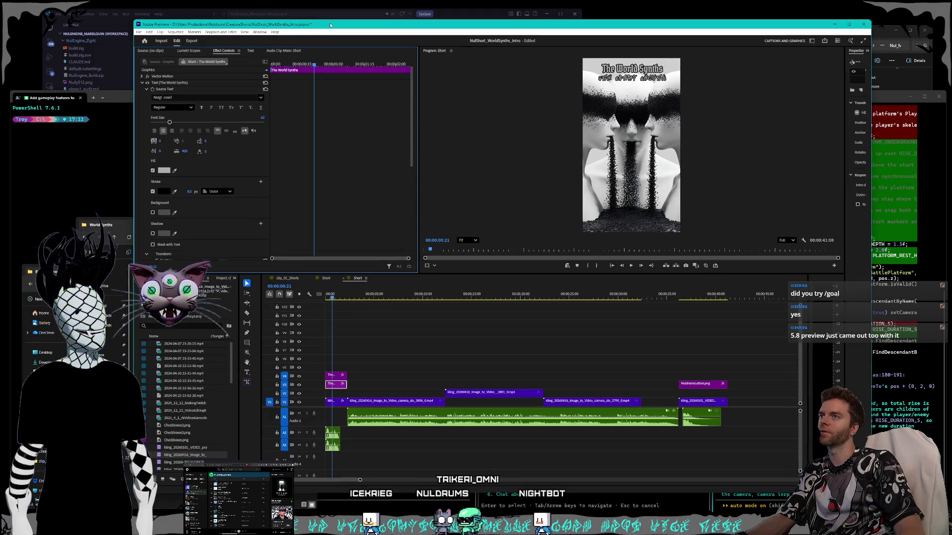
click(152, 4)
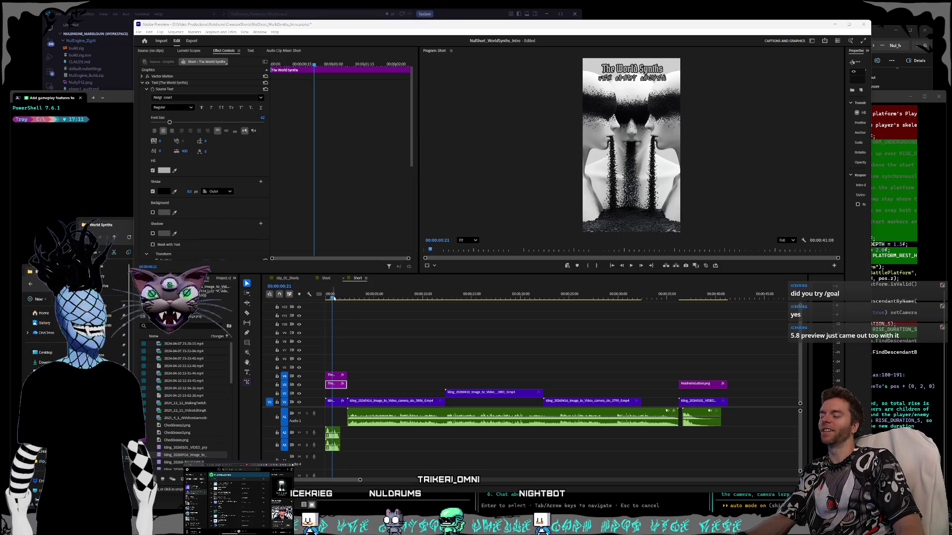
drag(333, 296, 339, 298)
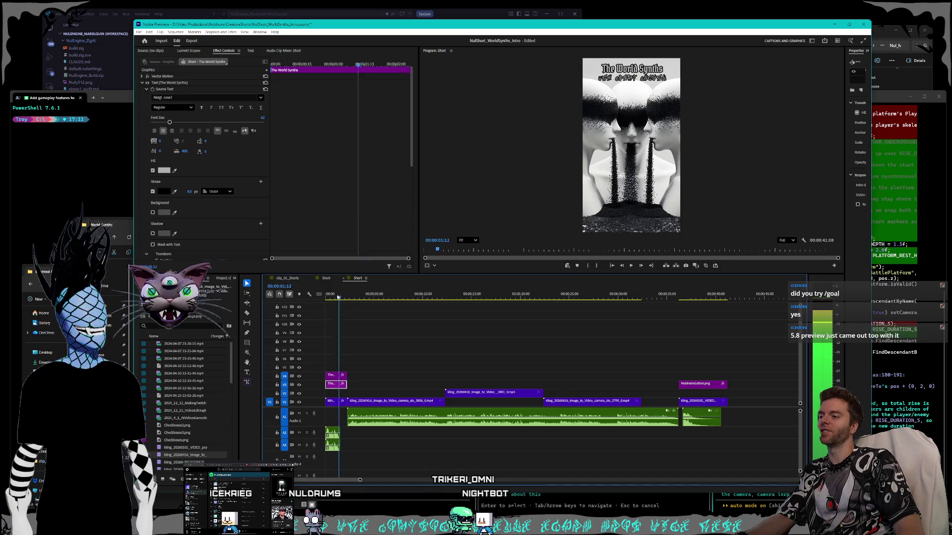
drag(339, 296, 332, 299)
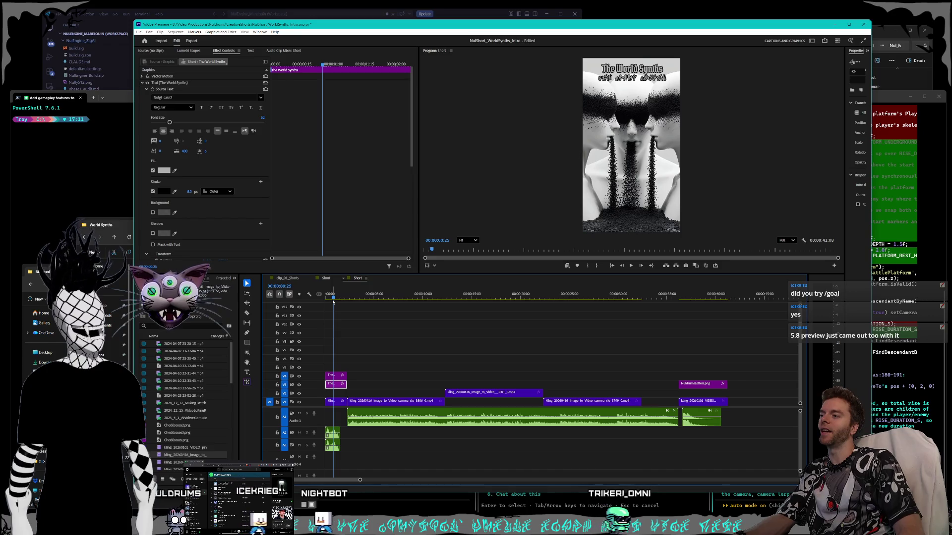
mouse_move(332, 298)
mouse_down()
mouse_move(351, 298)
mouse_move(342, 297)
mouse_up()
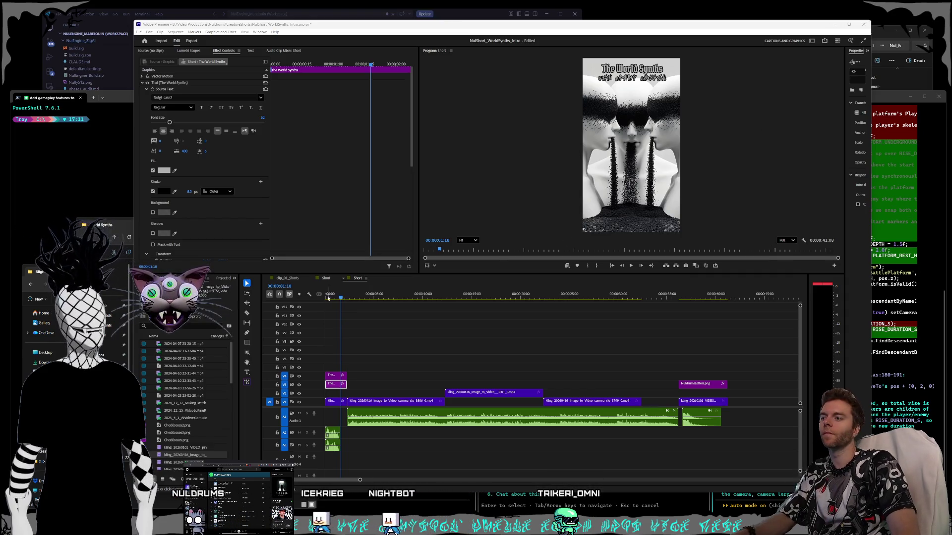
click(360, 297)
Play and scrub through the Short sequence, then delete the long A1 audio clip under the video.
key(space)
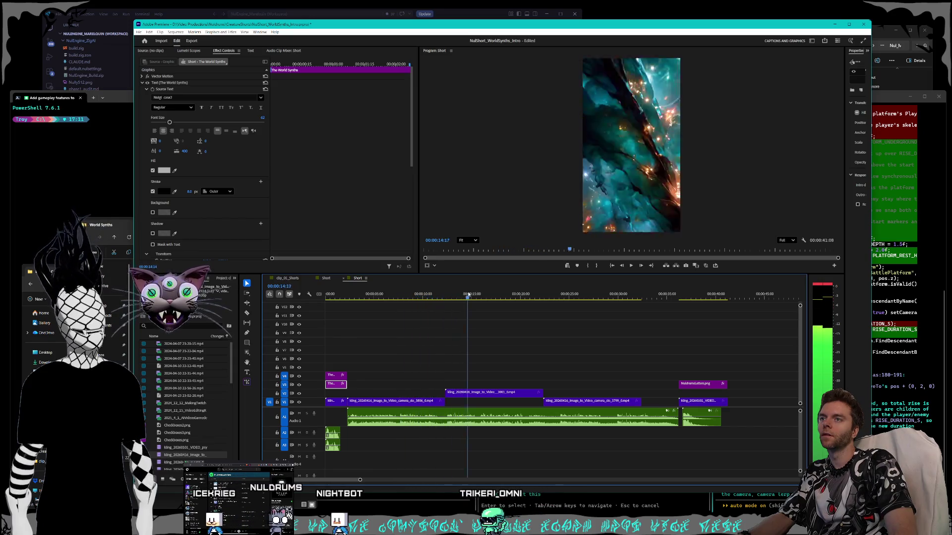
drag(422, 295, 558, 292)
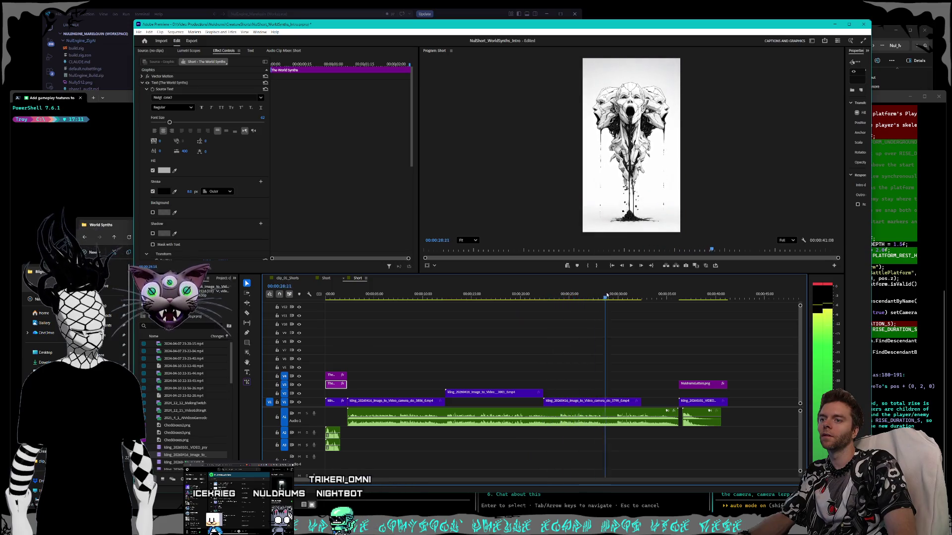
mouse_move(557, 292)
mouse_down()
mouse_move(711, 294)
mouse_move(373, 285)
mouse_up()
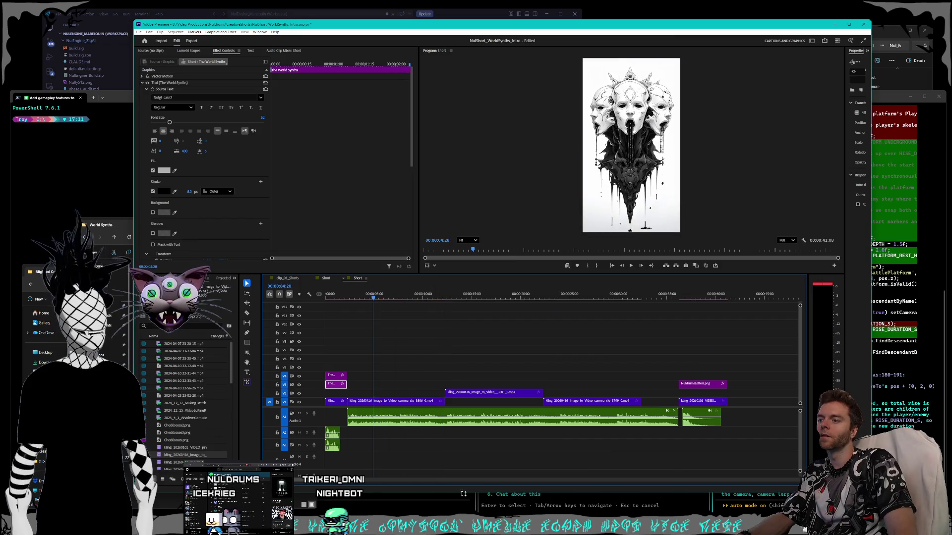
click(514, 425)
key(Delete)
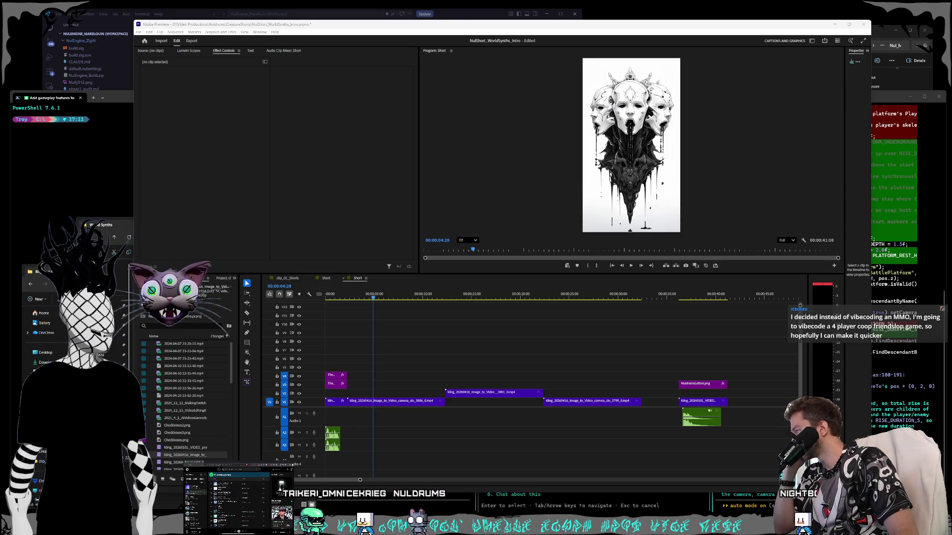
key(alt+Tab)
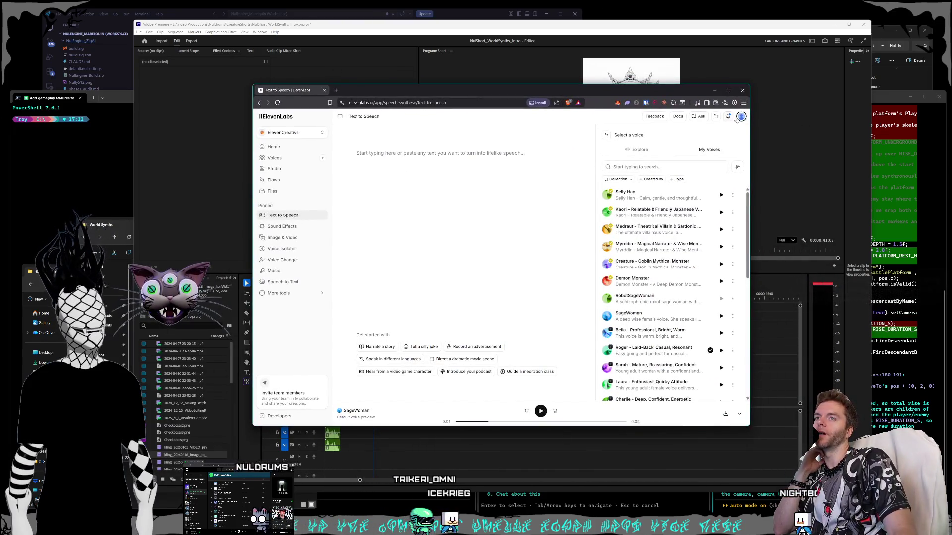
From the ElevenLabs profile menu, switch the site theme to Dark.
click(741, 116)
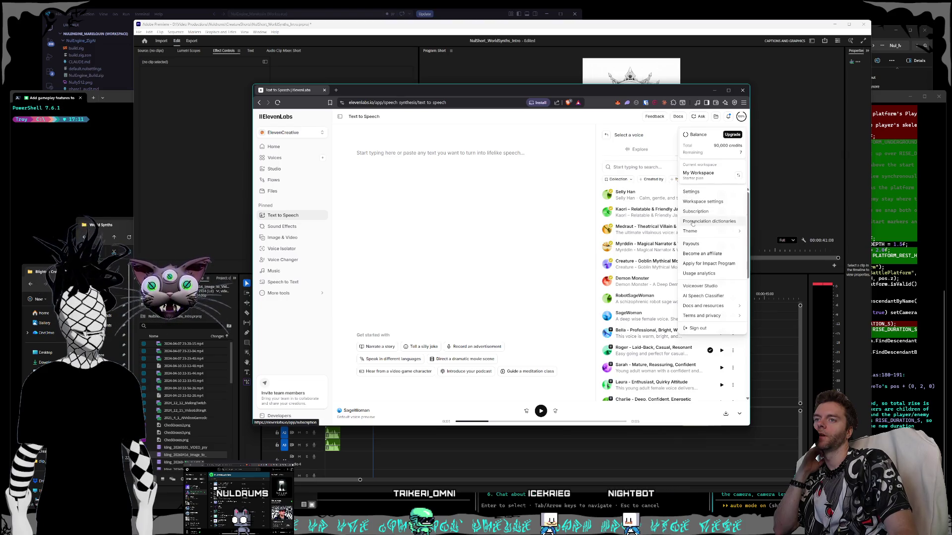
click(658, 223)
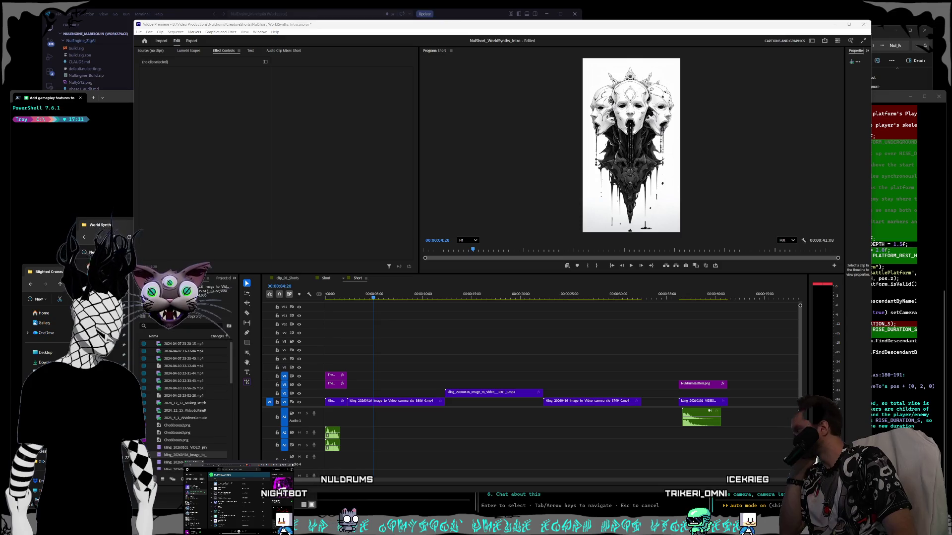
Bring the ElevenLabs window forward and go to its Text to Speech generator.
key(alt+Tab)
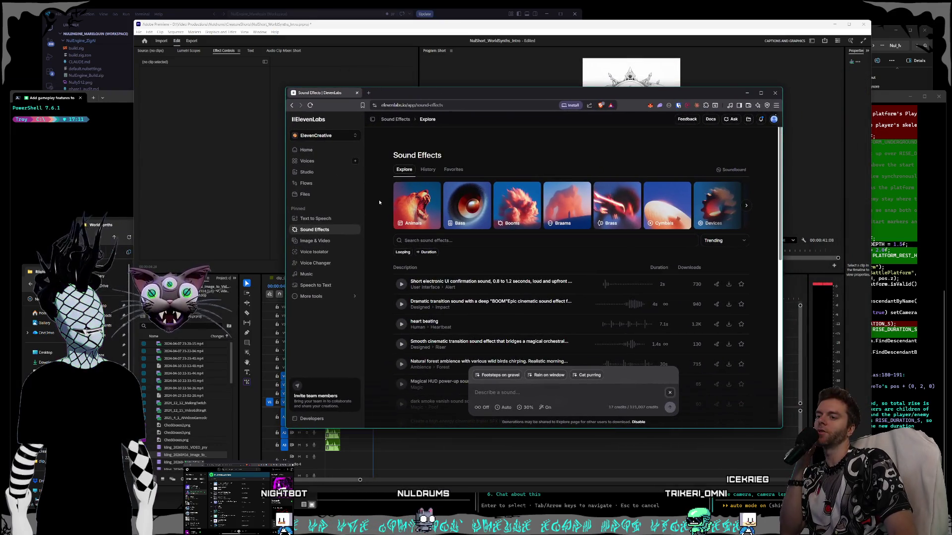
click(313, 219)
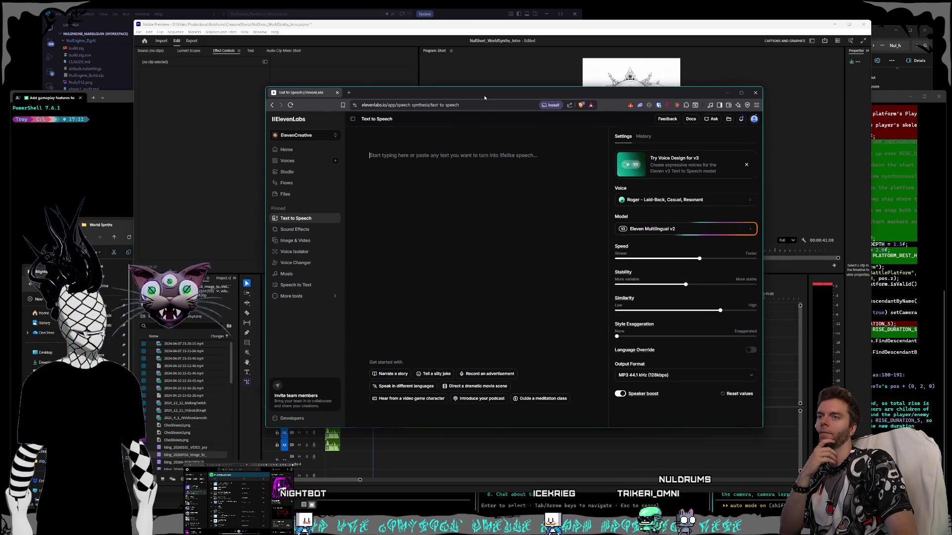
Try Eleven v3, then settle on the Eleven Flash v2.5 model with the SageWoman voice.
click(714, 232)
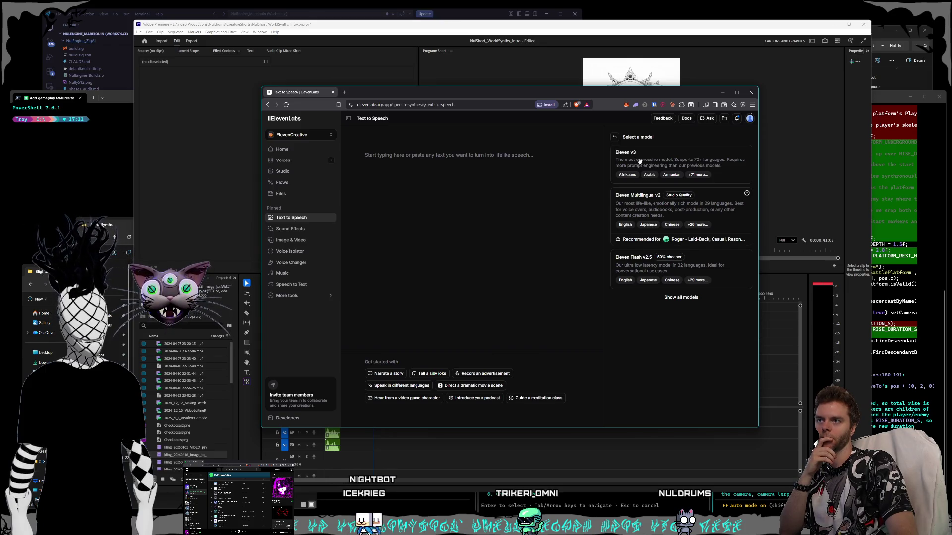
click(639, 161)
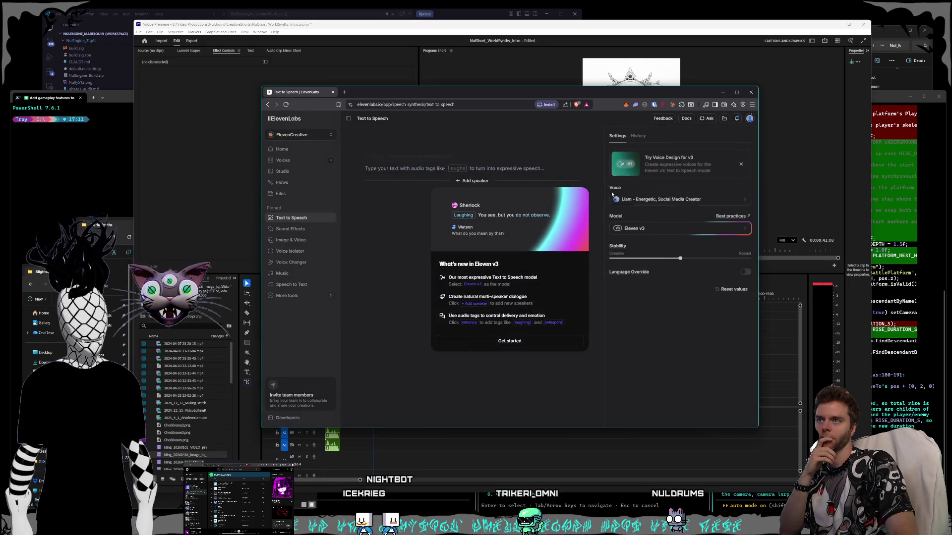
click(512, 340)
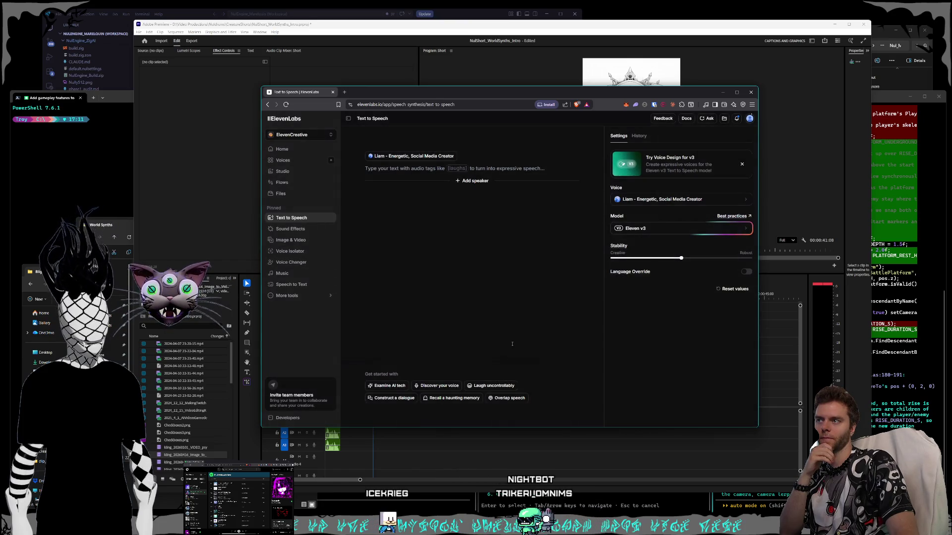
click(669, 199)
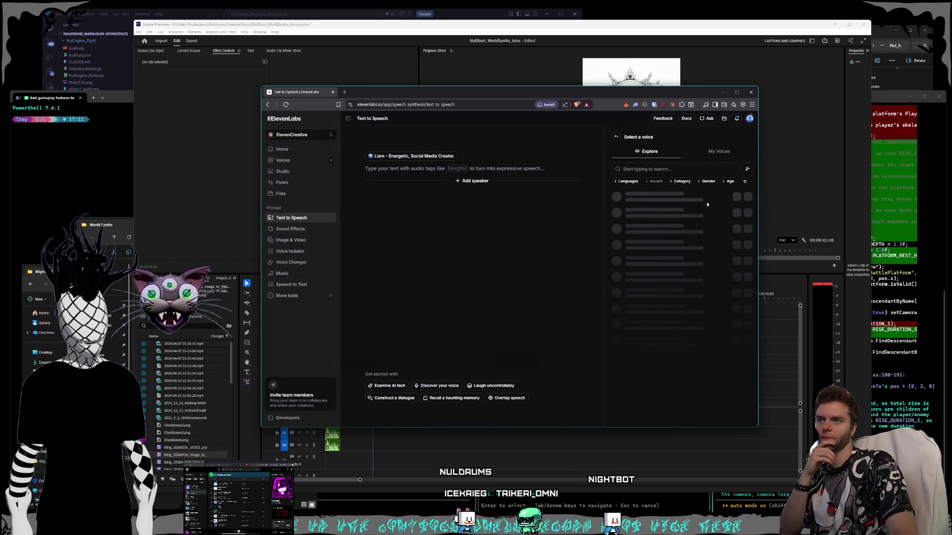
scroll(695, 227, down, 2)
scroll(695, 227, up, 2)
click(616, 138)
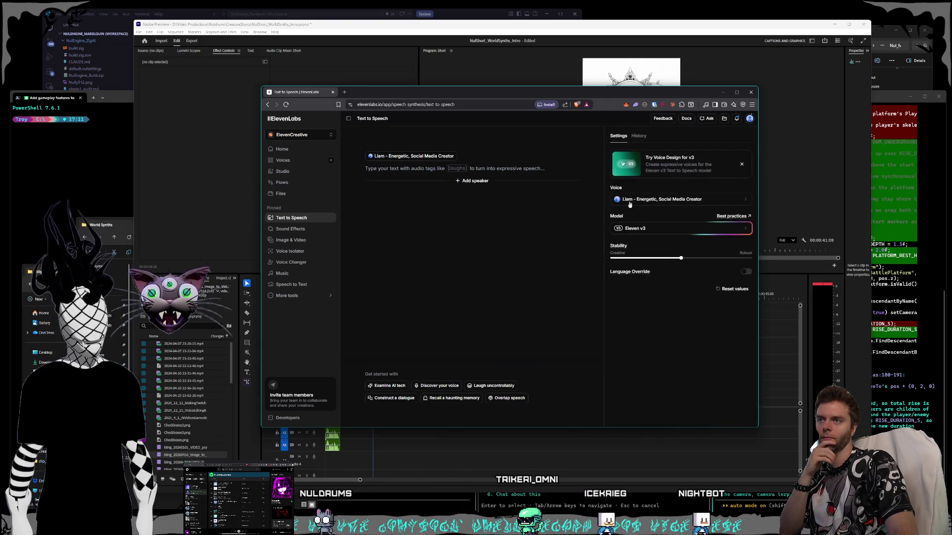
click(653, 232)
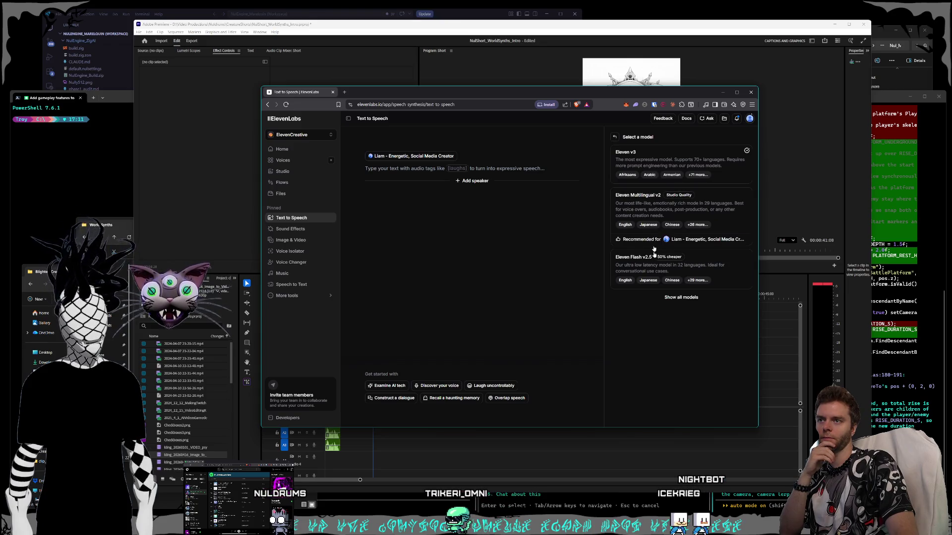
click(653, 273)
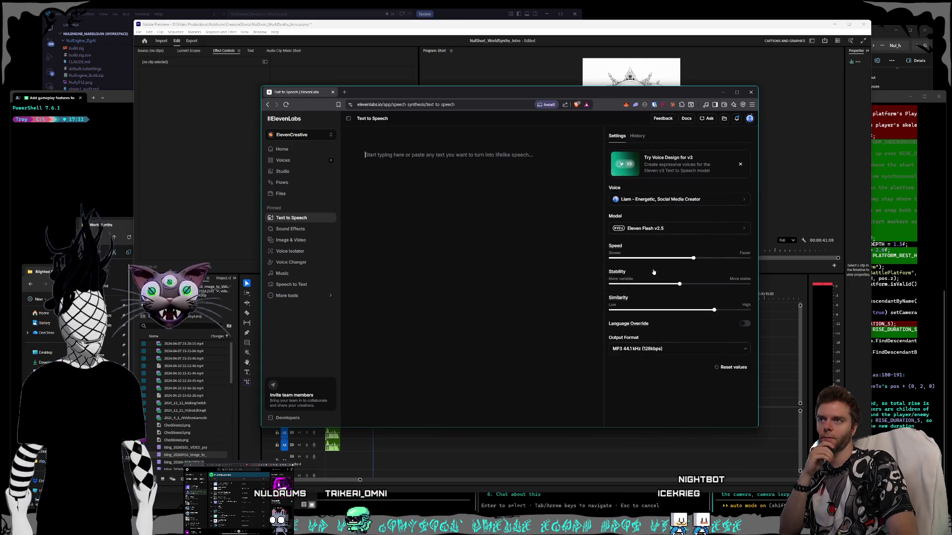
click(704, 199)
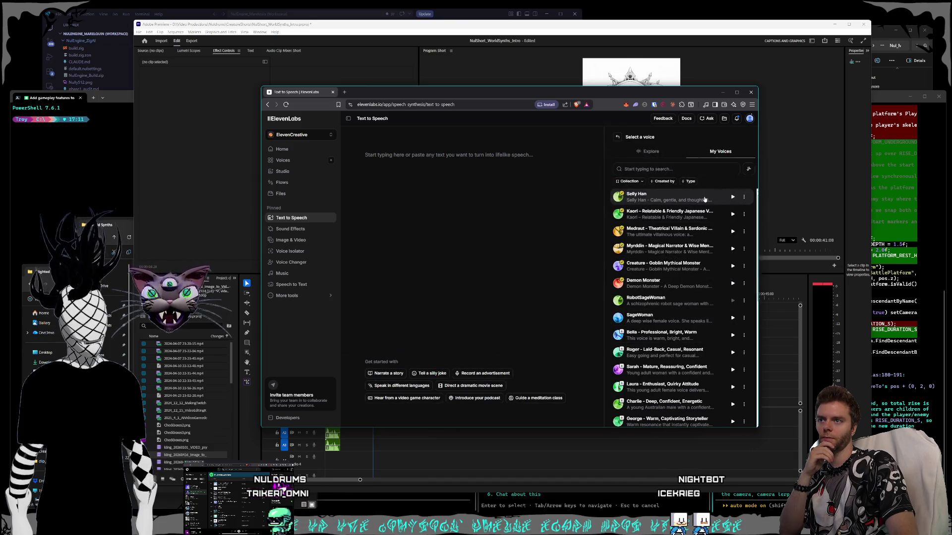
click(643, 317)
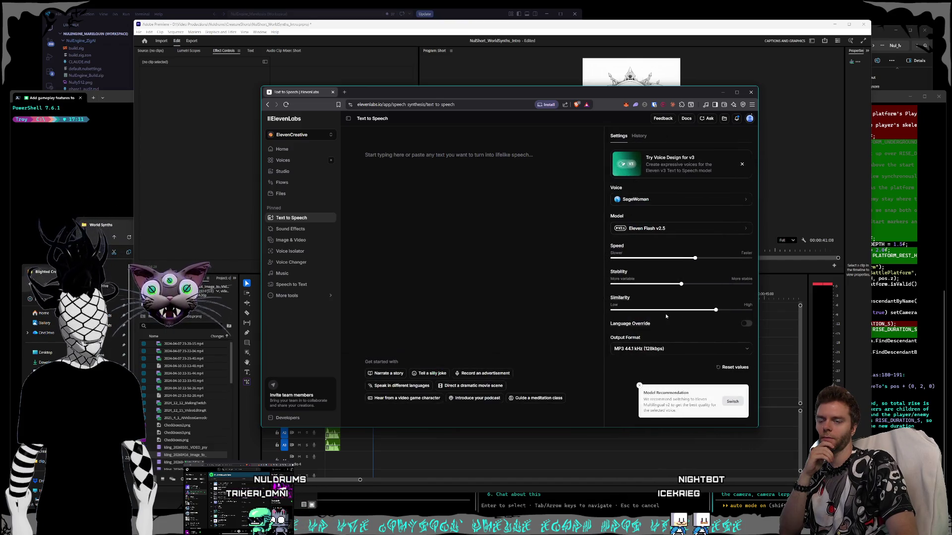
click(637, 381)
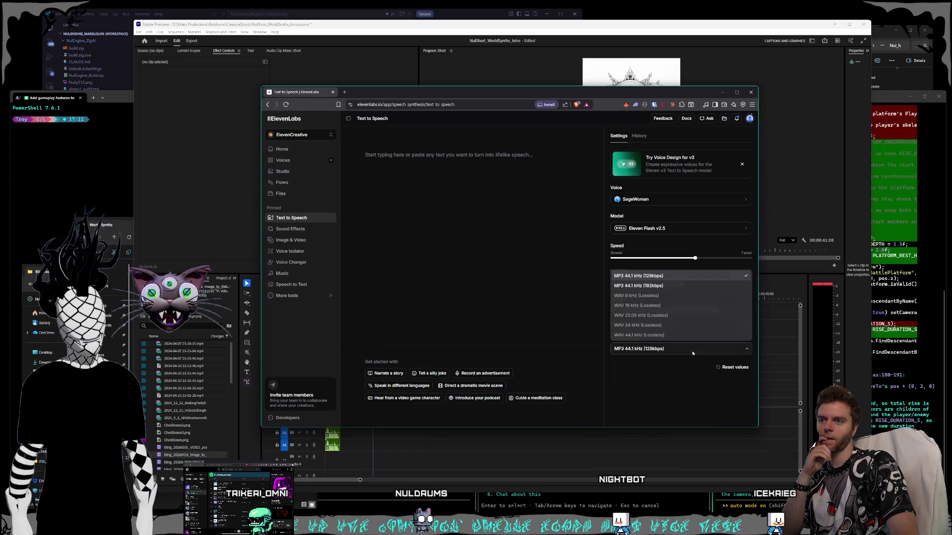
Set the output format to MP3 44.1 kHz (192kbps) and verify the choice.
click(665, 378)
click(659, 348)
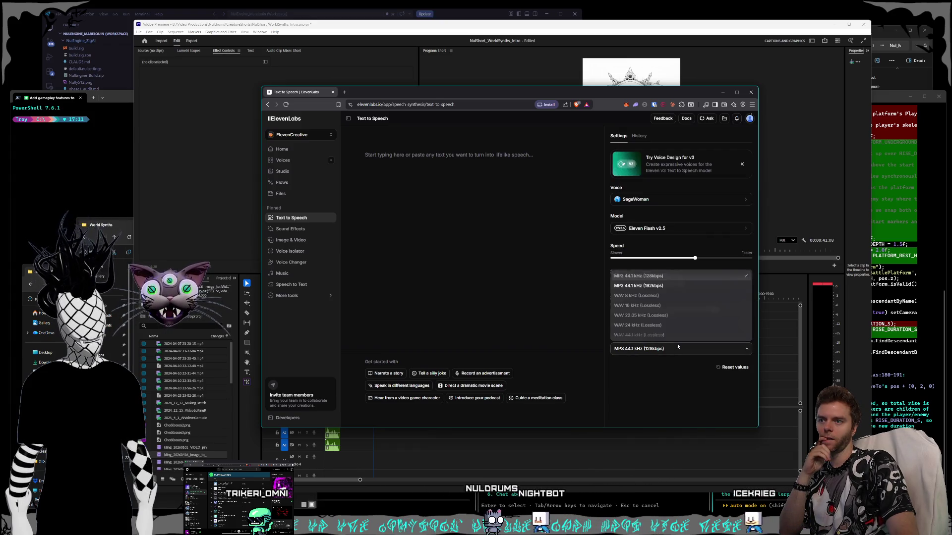
click(652, 287)
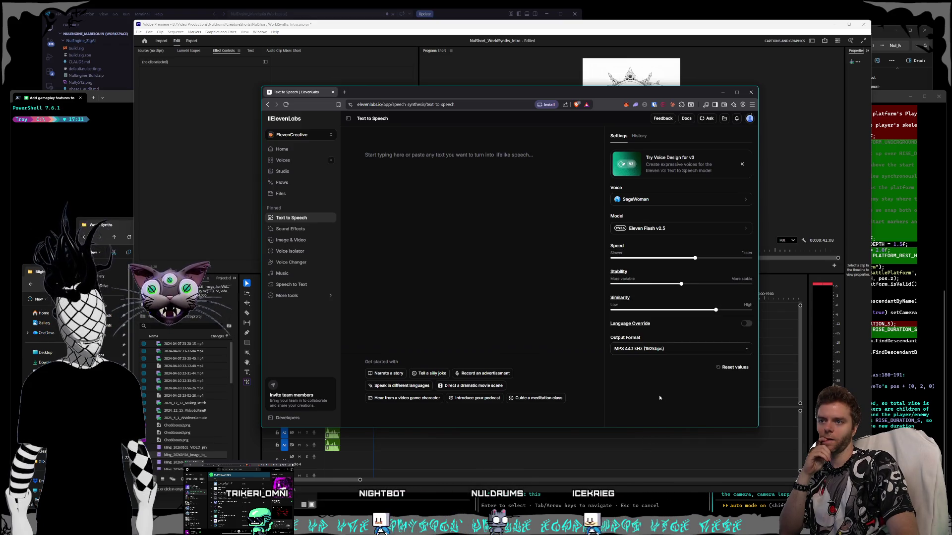
click(654, 350)
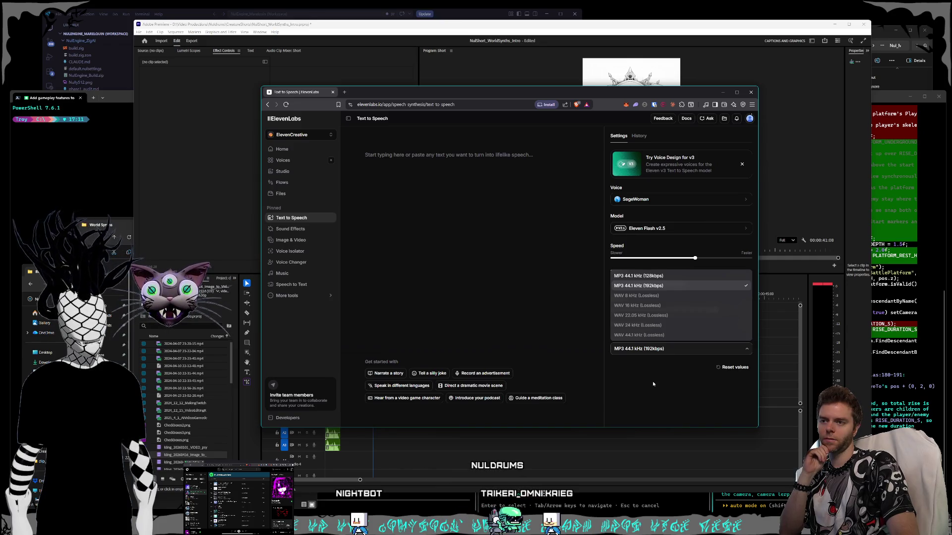
click(652, 381)
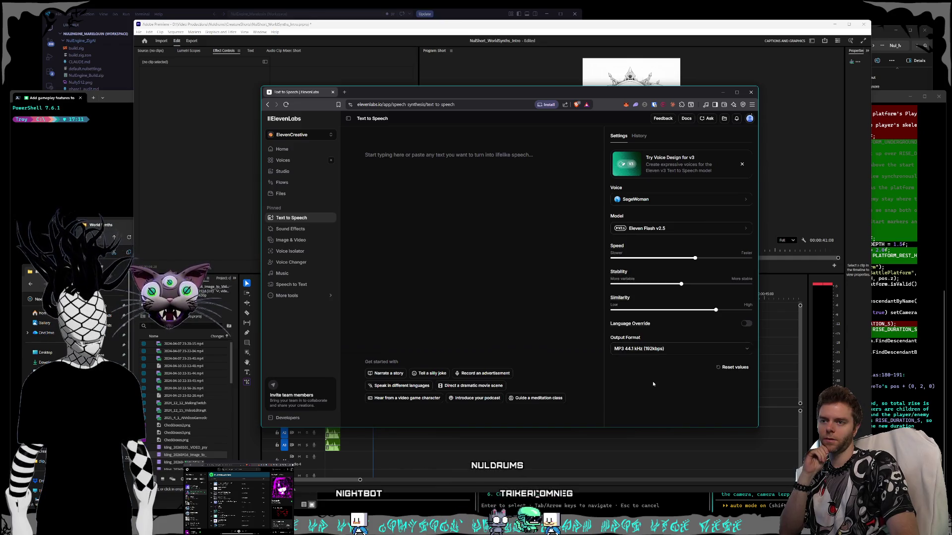
Enter "The World Synths" as the script, generate the speech and play it back.
click(445, 169)
text(The Wo)
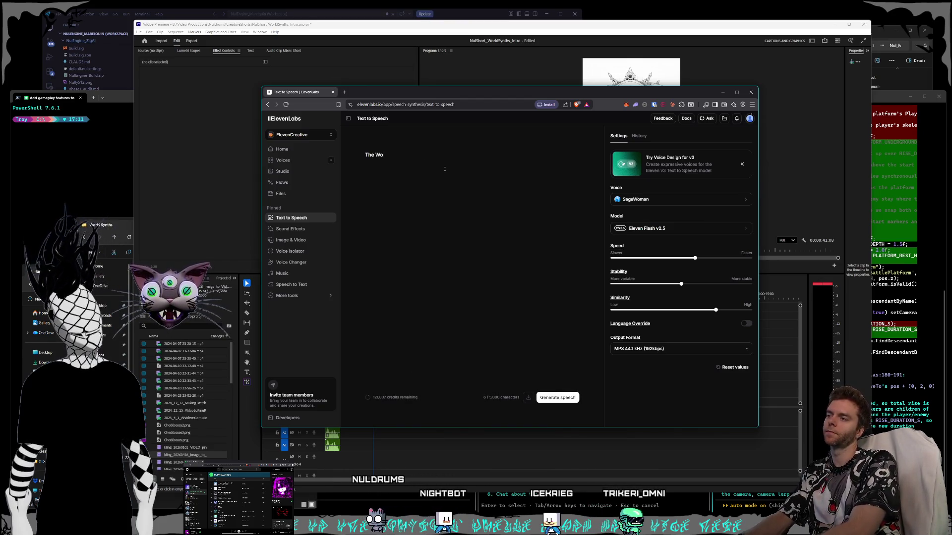
text(rld Synth)
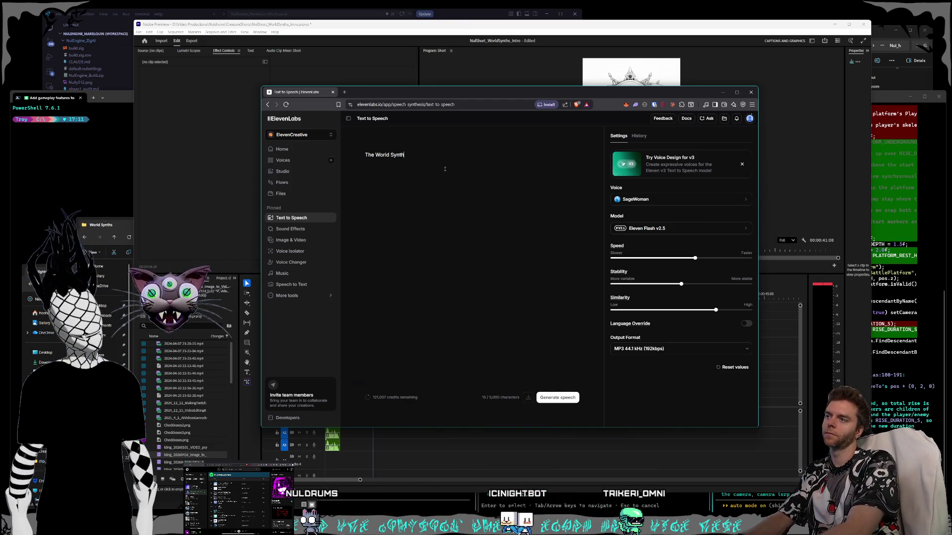
text(s)
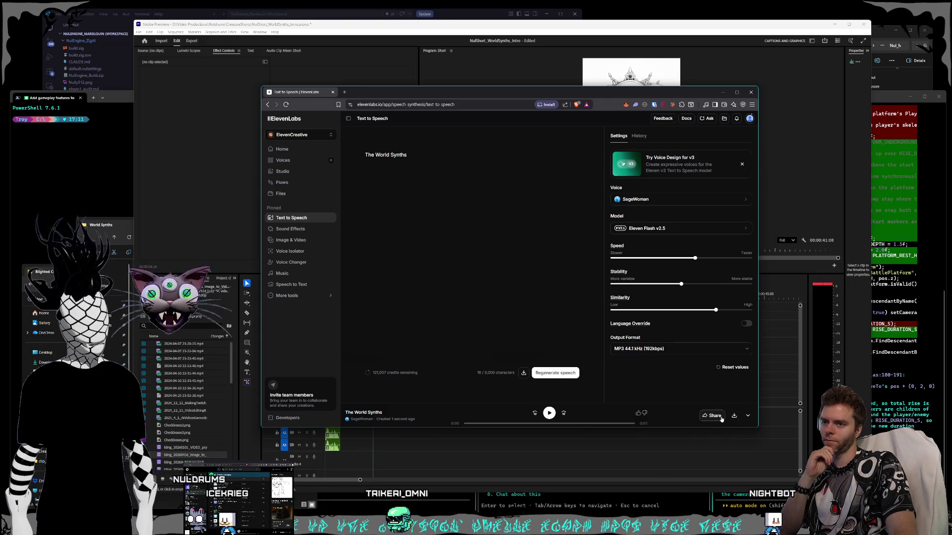
click(549, 412)
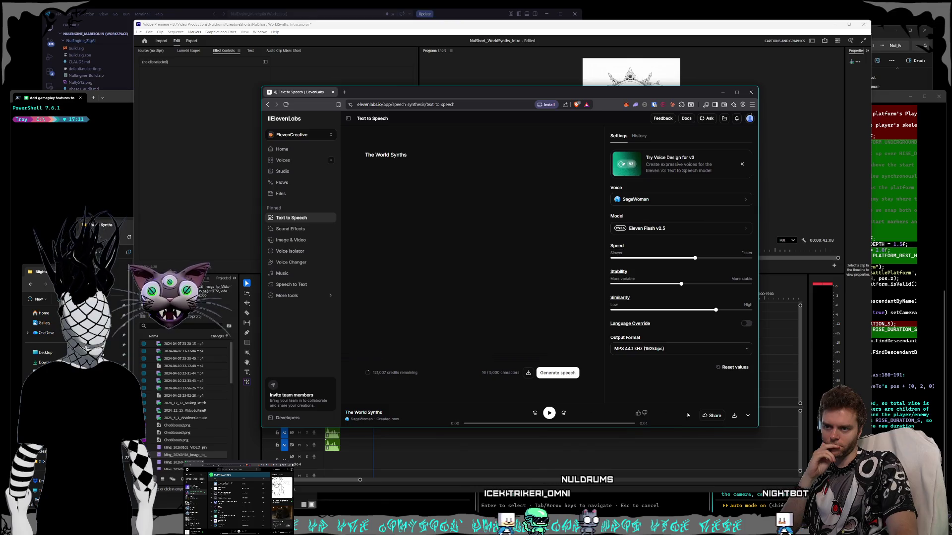
Download the clip and browse the save dialog to D:\Video Productions\Nuldrums\CreatureShorts.
click(734, 417)
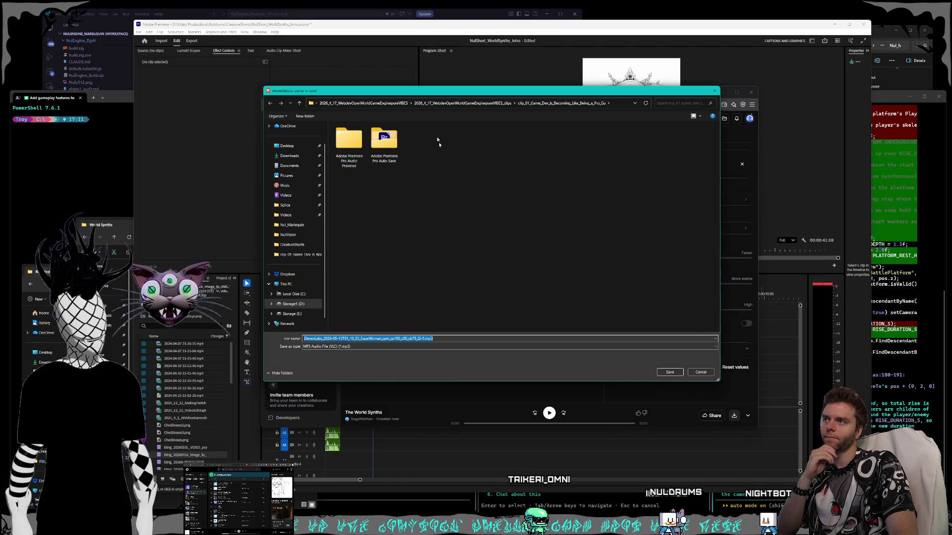
drag(429, 92, 390, 77)
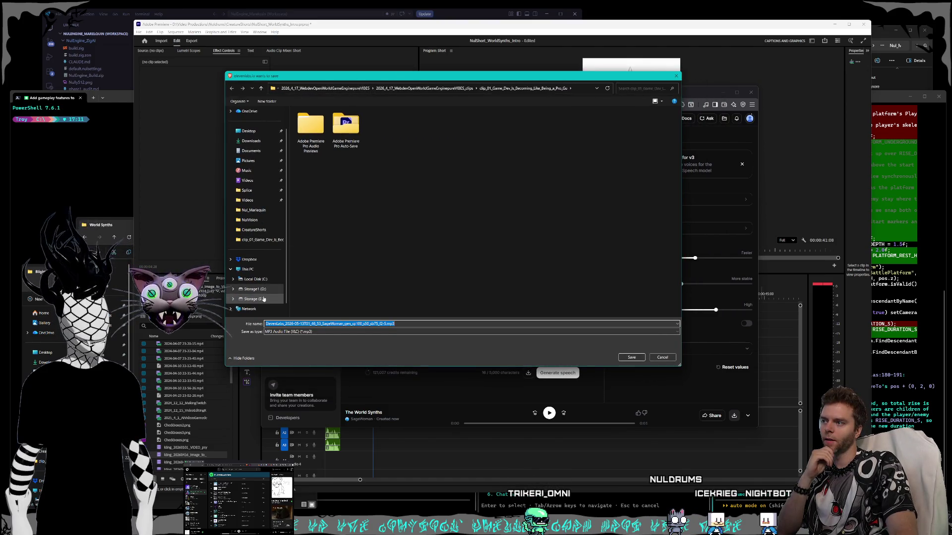
click(257, 288)
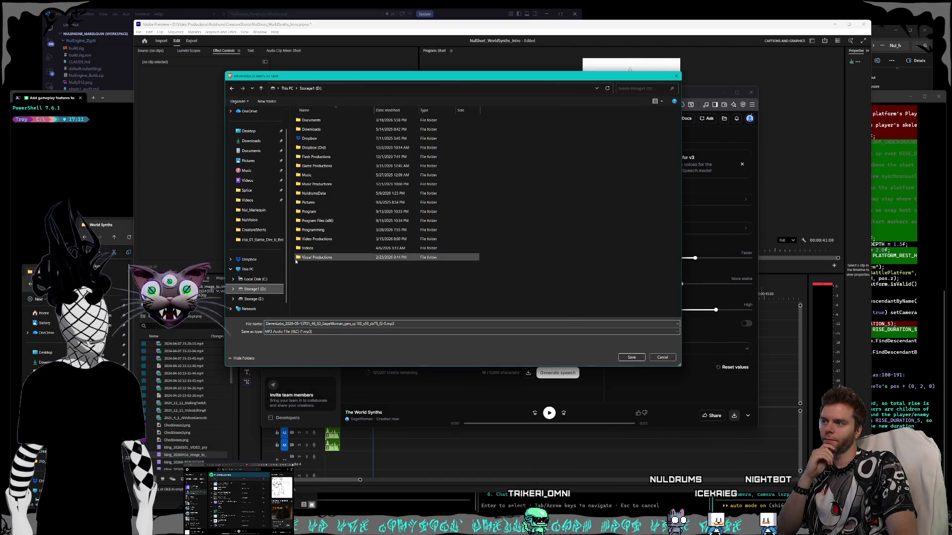
click(327, 239)
double_click(327, 239)
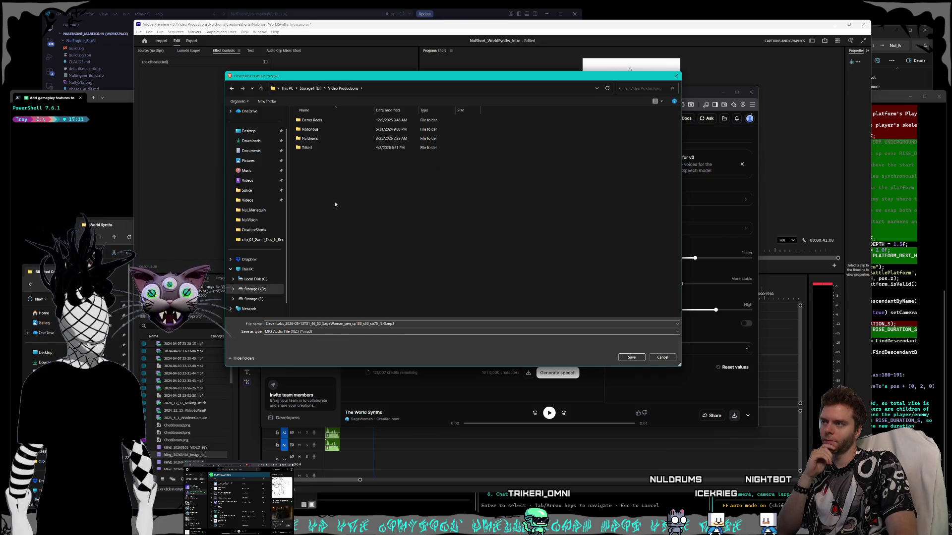
double_click(313, 139)
click(318, 176)
click(325, 138)
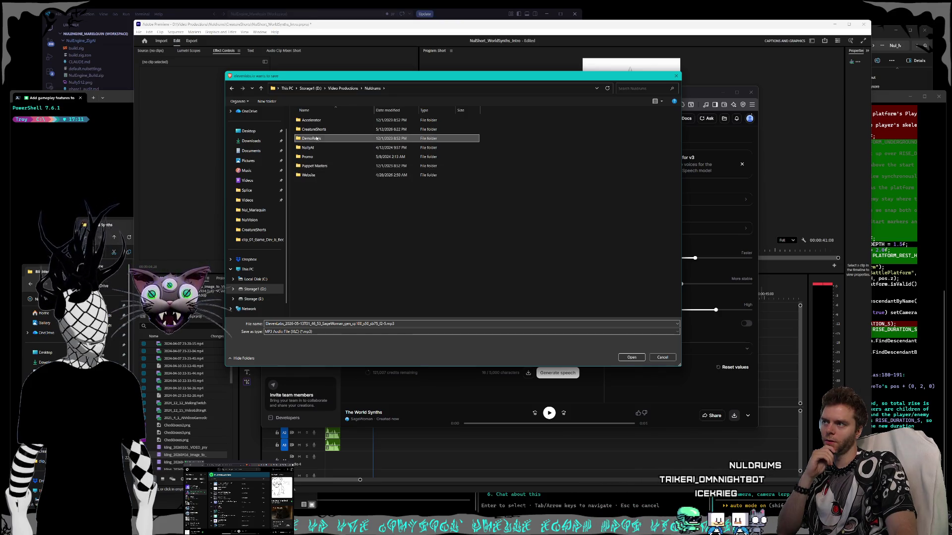
double_click(315, 128)
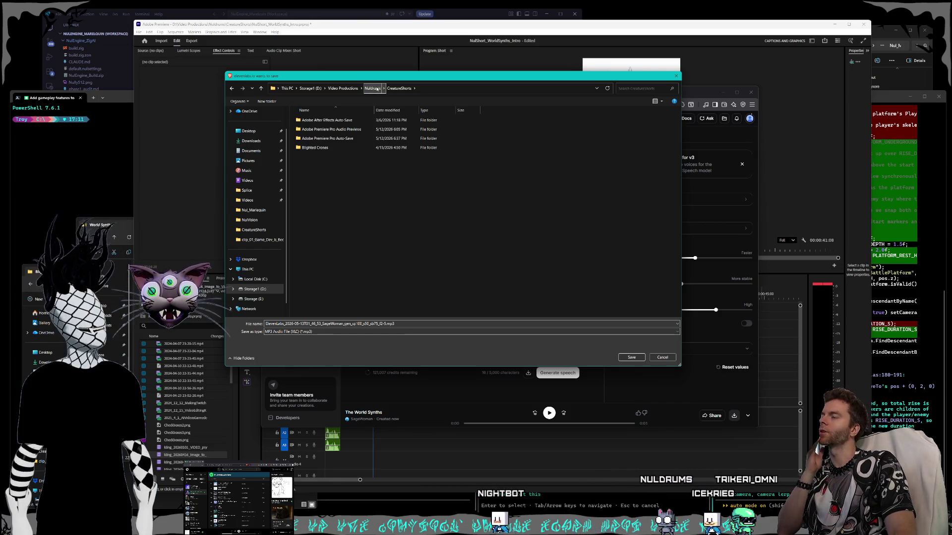
Create a World Synths folder there and save the clip inside it as WorldSynths.mp3.
right_click(310, 181)
click(395, 260)
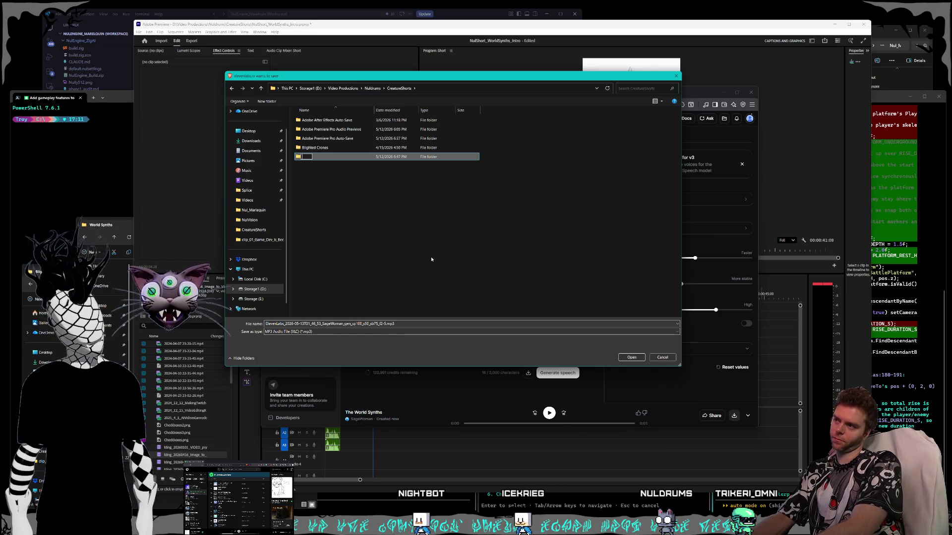
key(BackSpace)
key(BackSpace)
key(BackSpace)
key(Return)
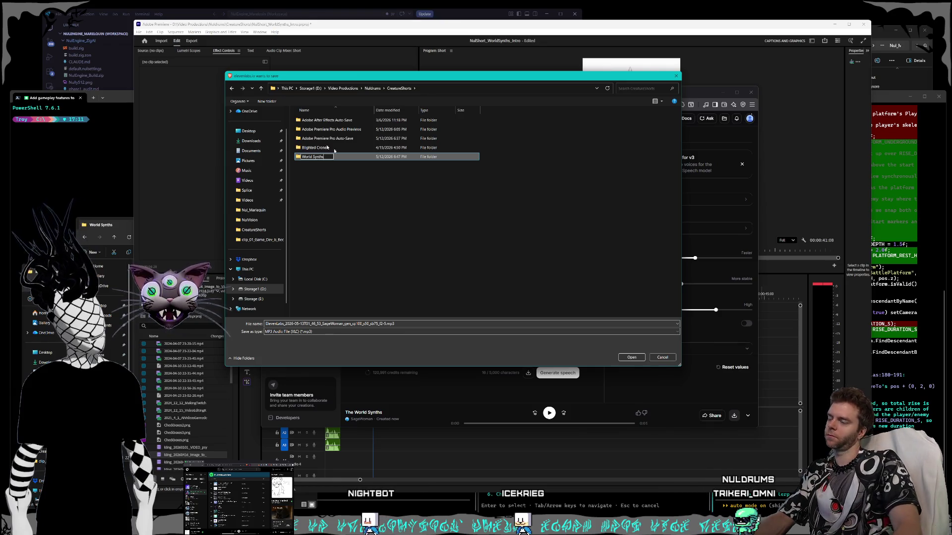
double_click(334, 156)
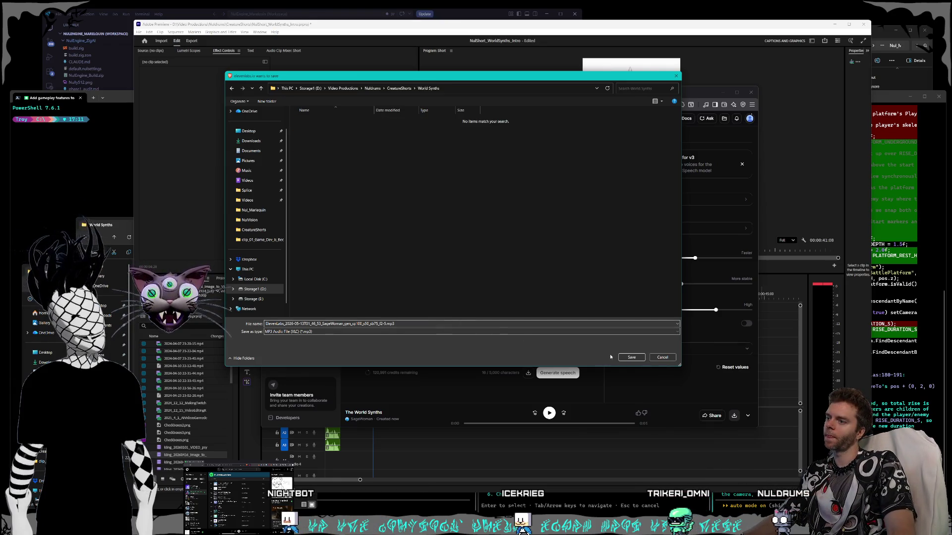
double_click(385, 324)
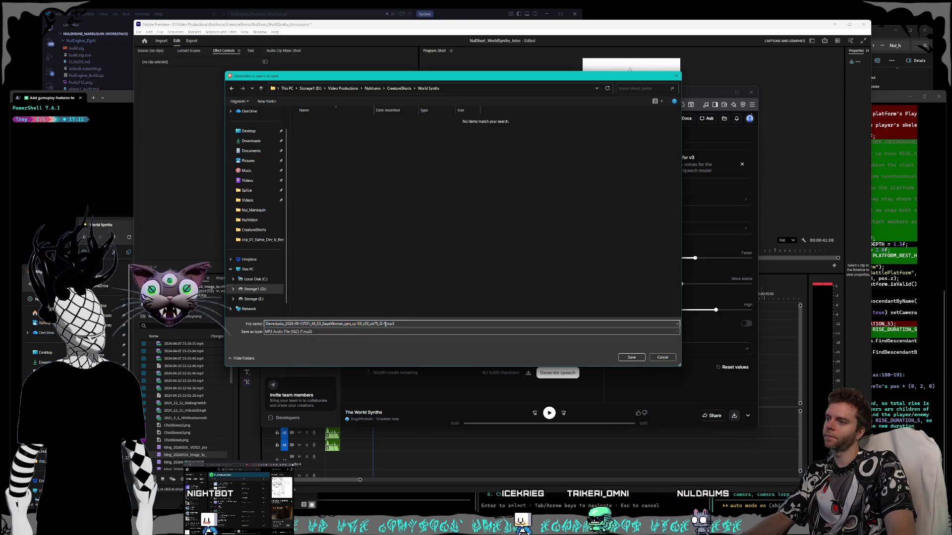
text(Wrap3World.mp3)
text(SynthsTitle)
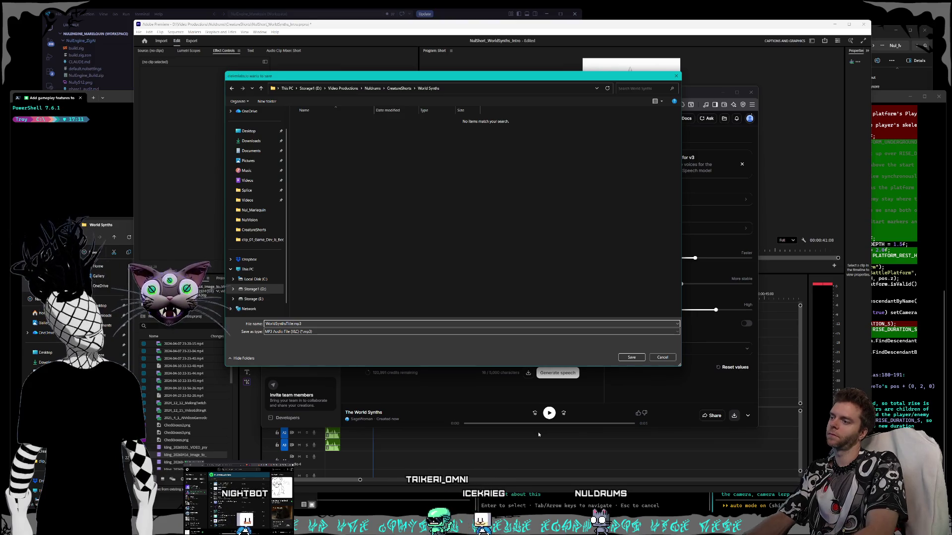
key(Return)
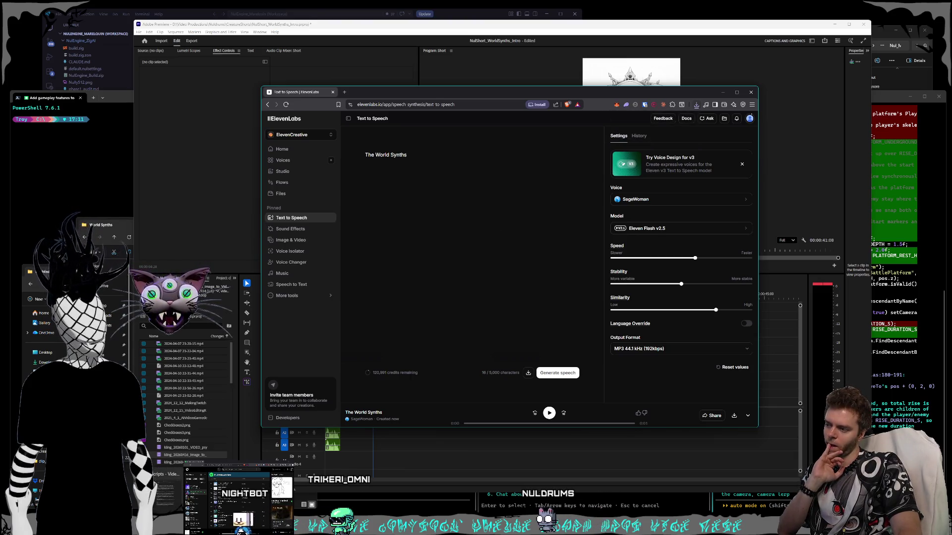
Save the Premiere project via File > Save and return the playhead to the timeline start.
click(270, 49)
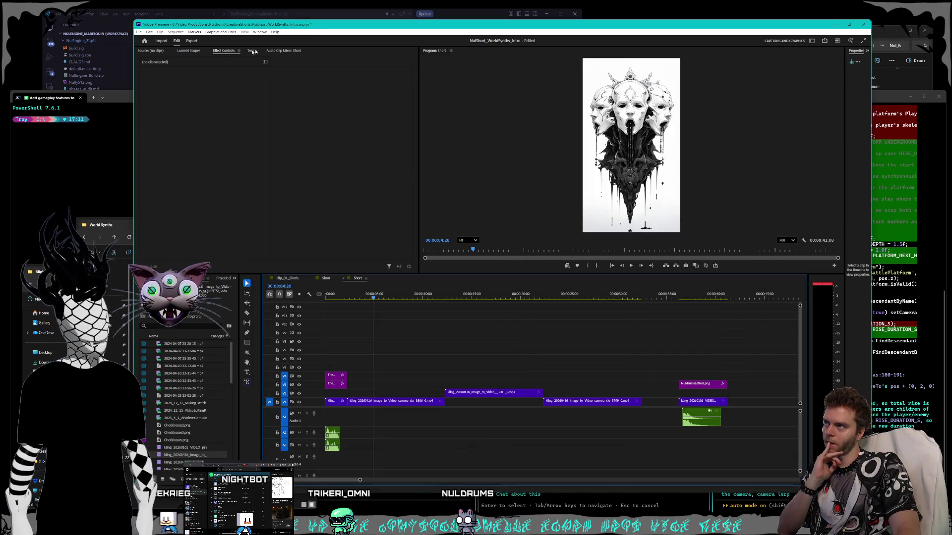
click(139, 32)
click(152, 111)
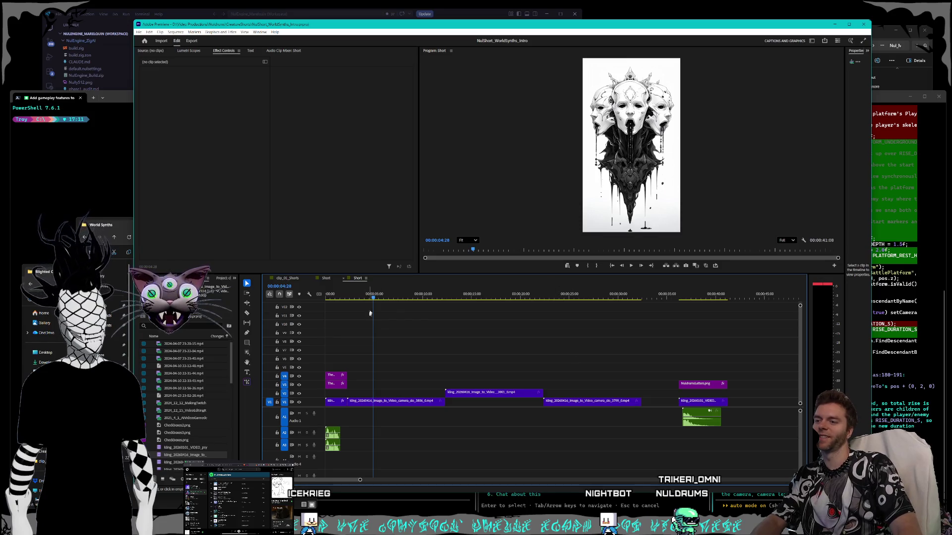
key(Home)
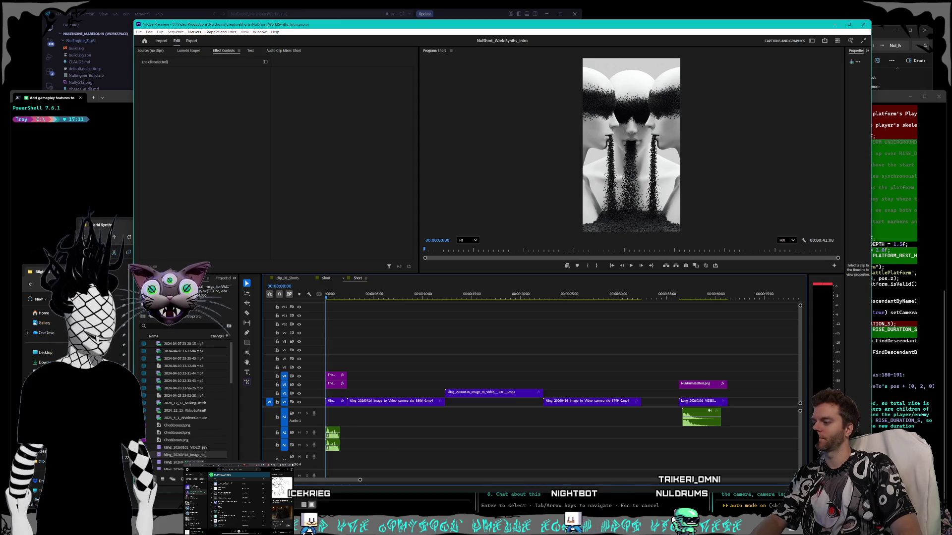
Navigate Explorer to Storage1 > Video Productions > Nuldrums > CreatureShorts > World Synths.
click(117, 233)
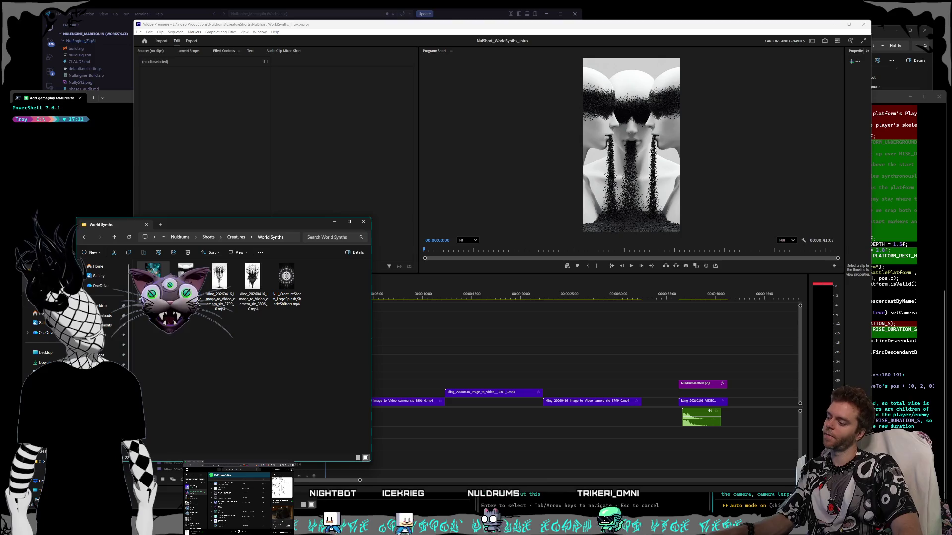
click(98, 267)
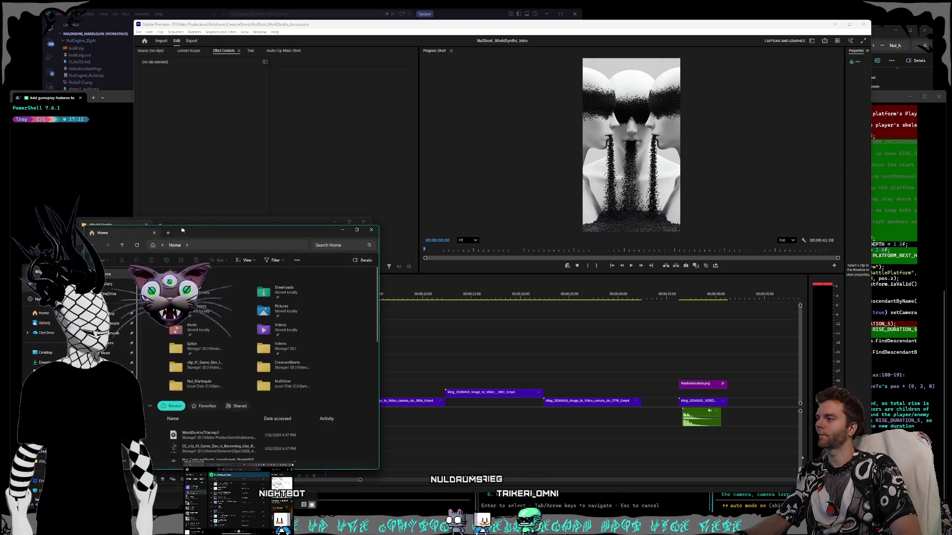
drag(184, 222, 206, 180)
scroll(130, 298, down, 5)
click(130, 359)
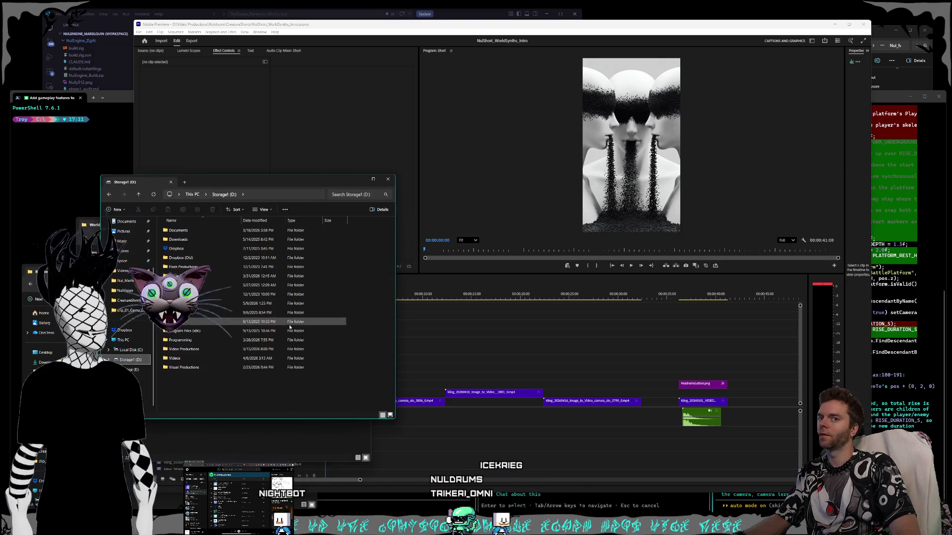
double_click(184, 349)
double_click(190, 248)
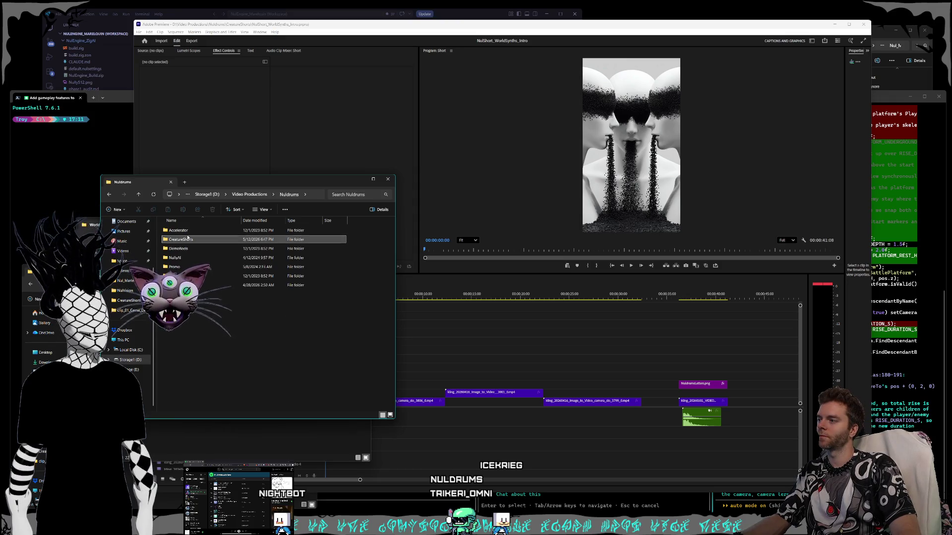
double_click(187, 238)
double_click(182, 267)
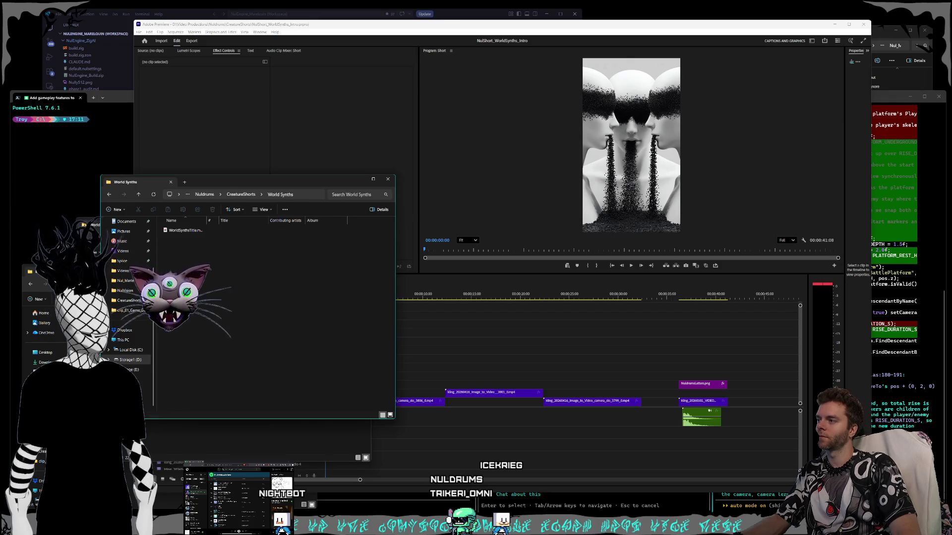
Drag the WorldSynthsTitle voiceover mp3 onto the Premiere timeline.
drag(180, 234, 552, 421)
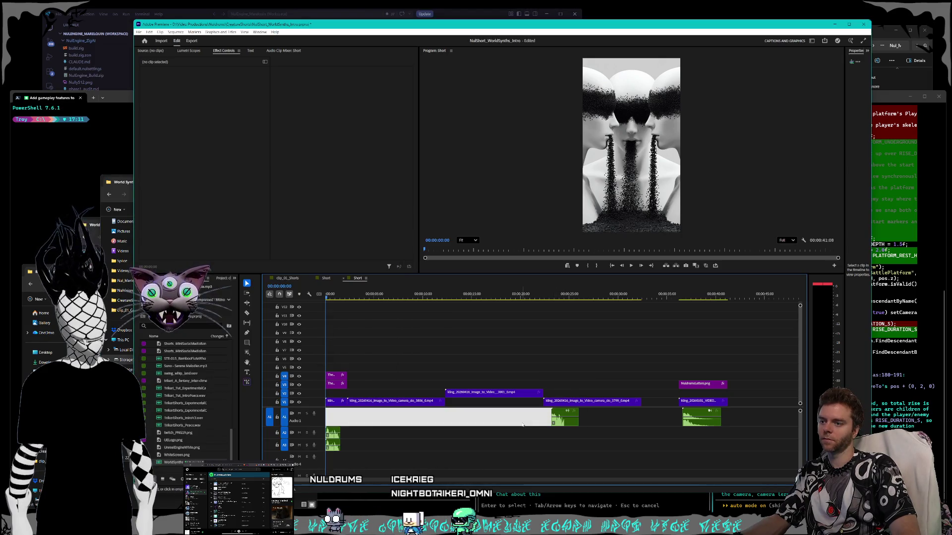
Move the voiceover to 00:00 on A2, delete the stray A3 clip, and play it back.
drag(564, 411, 338, 430)
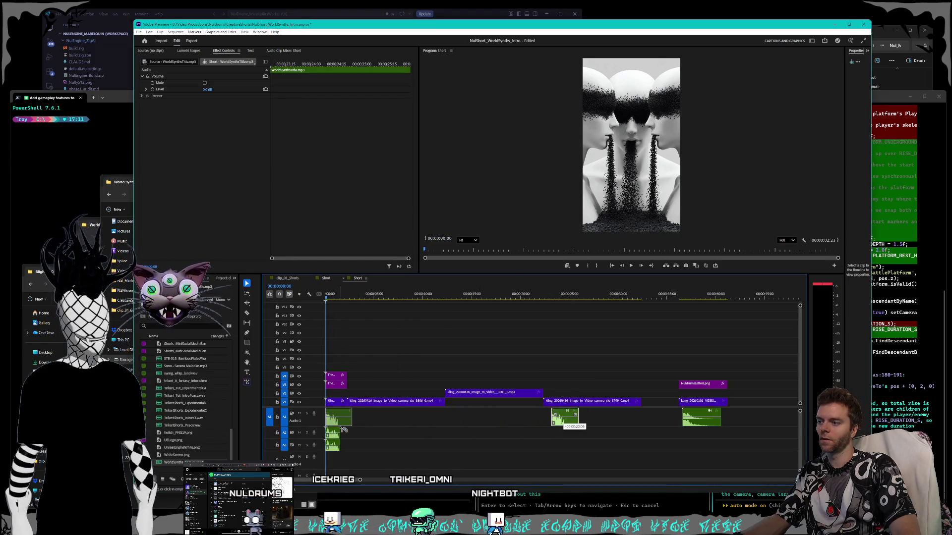
key(Delete)
click(343, 435)
key(space)
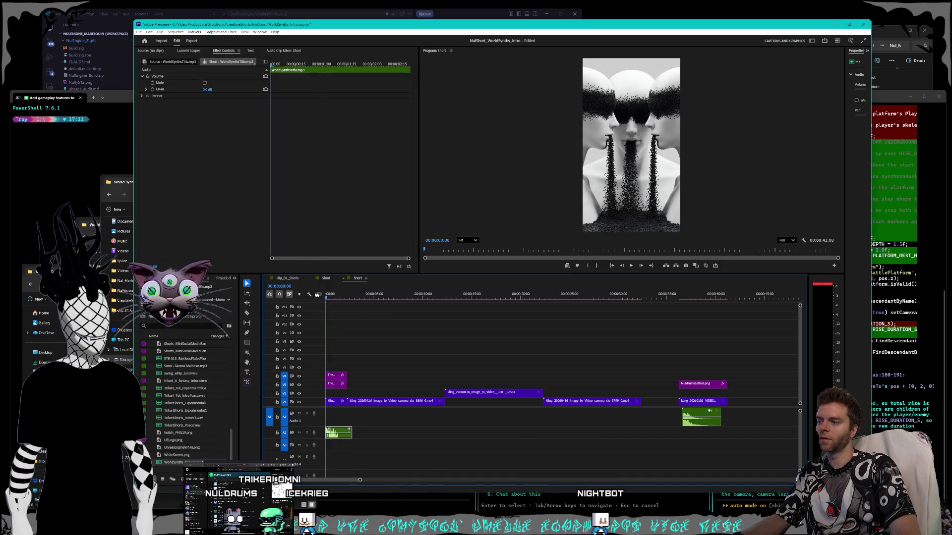
key(Home)
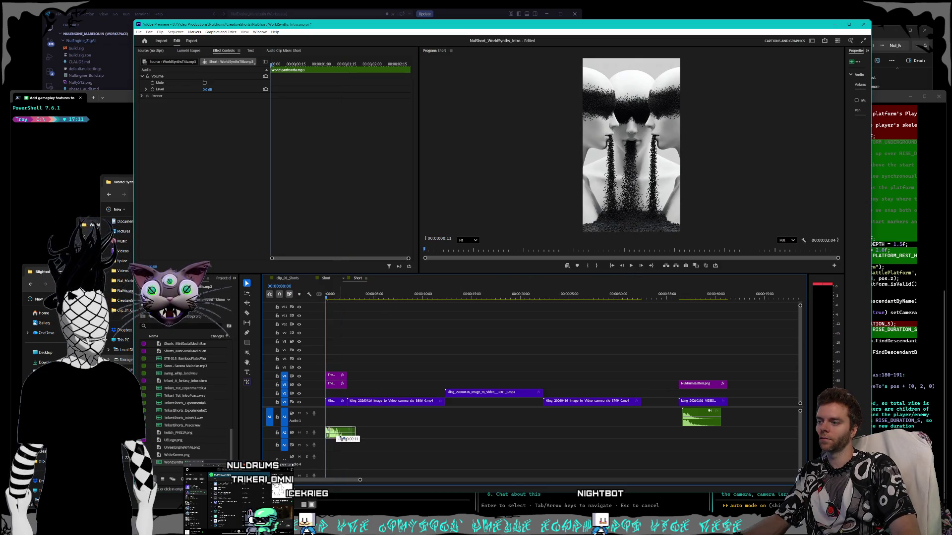
Trim the voiceover's right edge and play the opening to check it.
drag(356, 431, 347, 429)
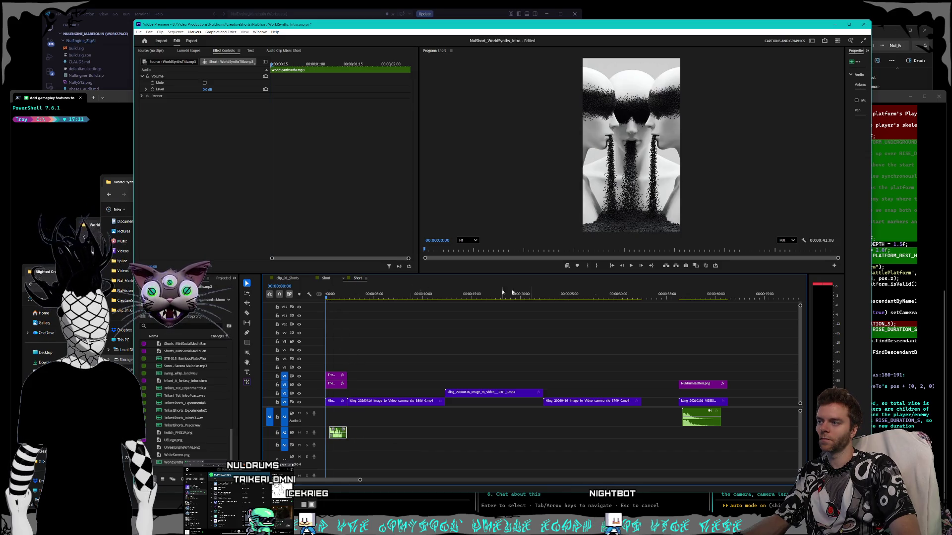
click(630, 265)
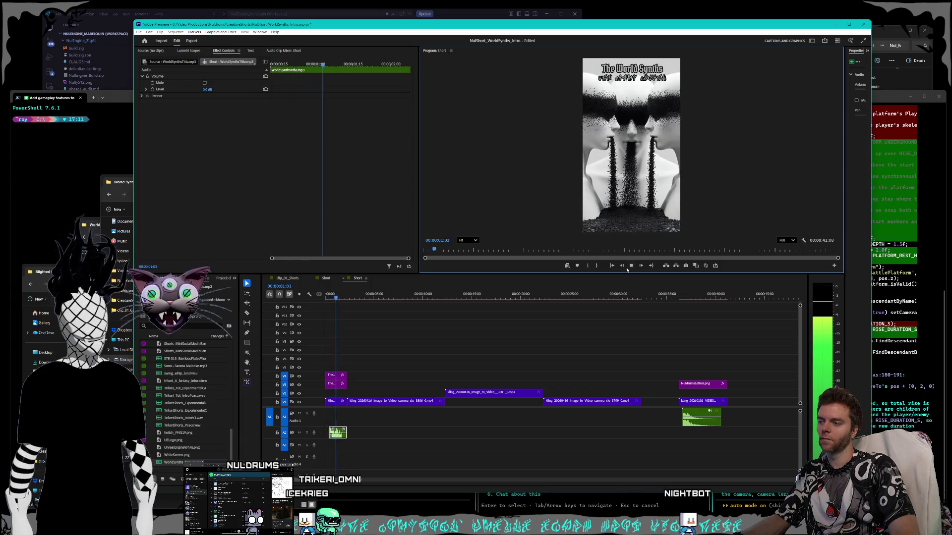
scroll(341, 437, up, 2)
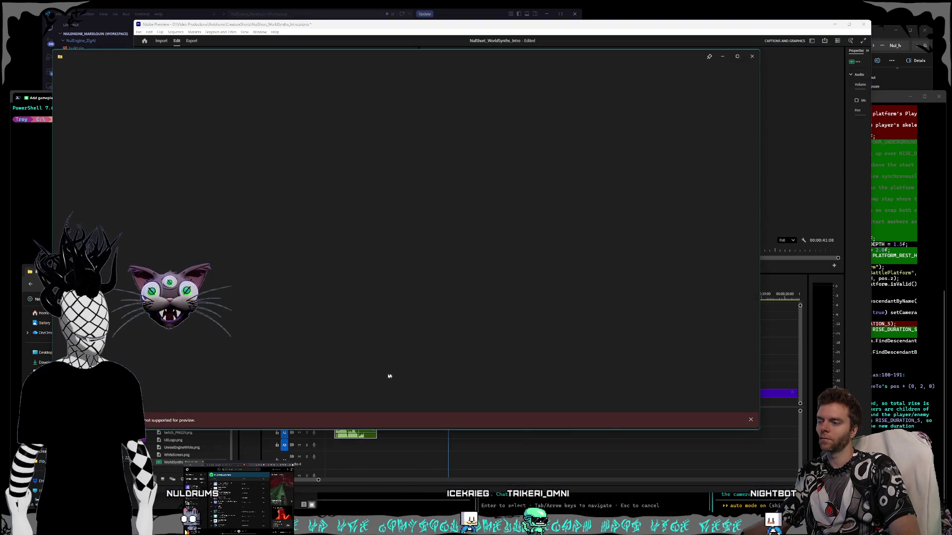
Dismiss the unsupported preview window and return focus to Premiere.
click(751, 56)
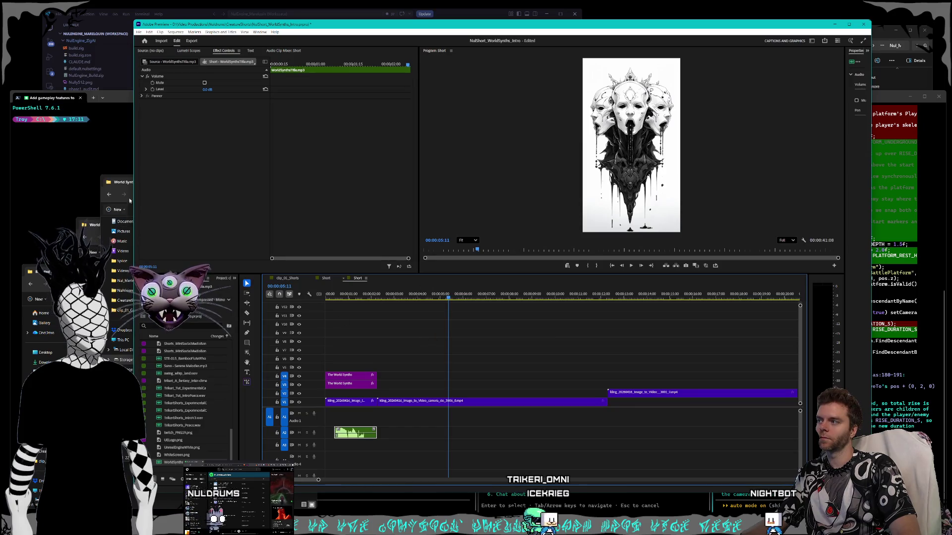
click(386, 393)
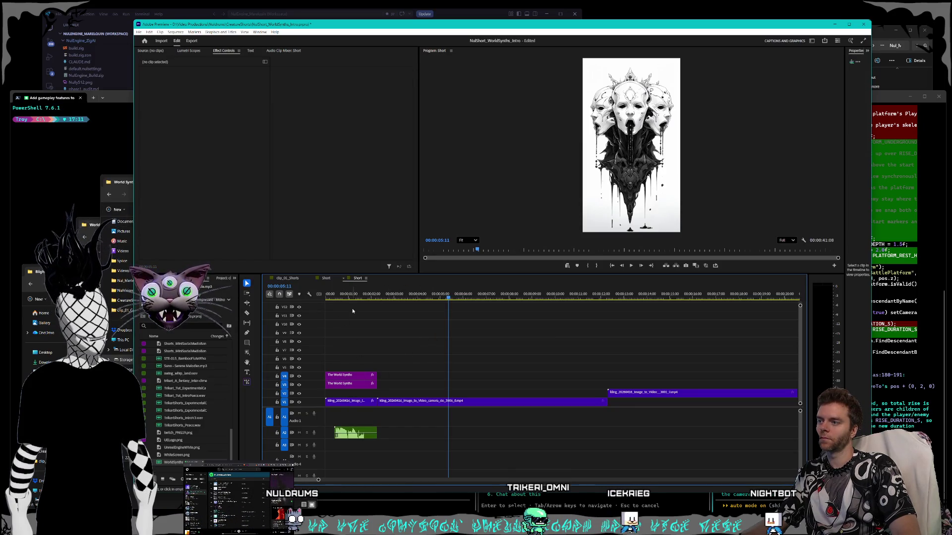
key(space)
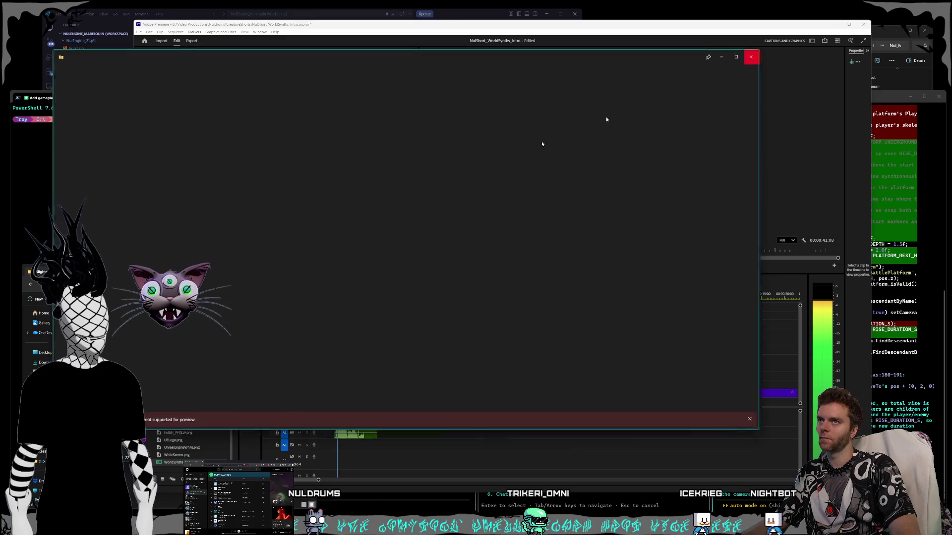
key(Escape)
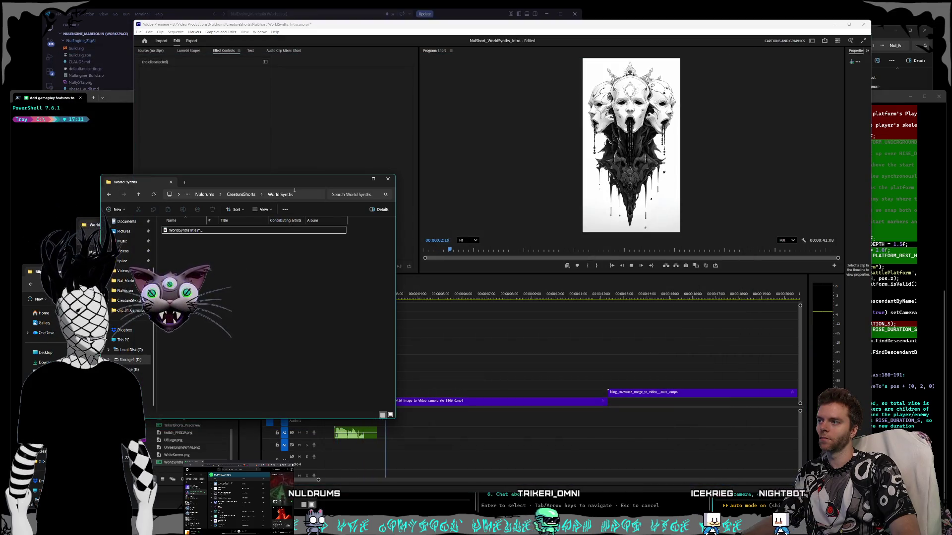
click(501, 336)
Play the opening with title and voiceover, step frames at the title, and replay from the start.
key(Home)
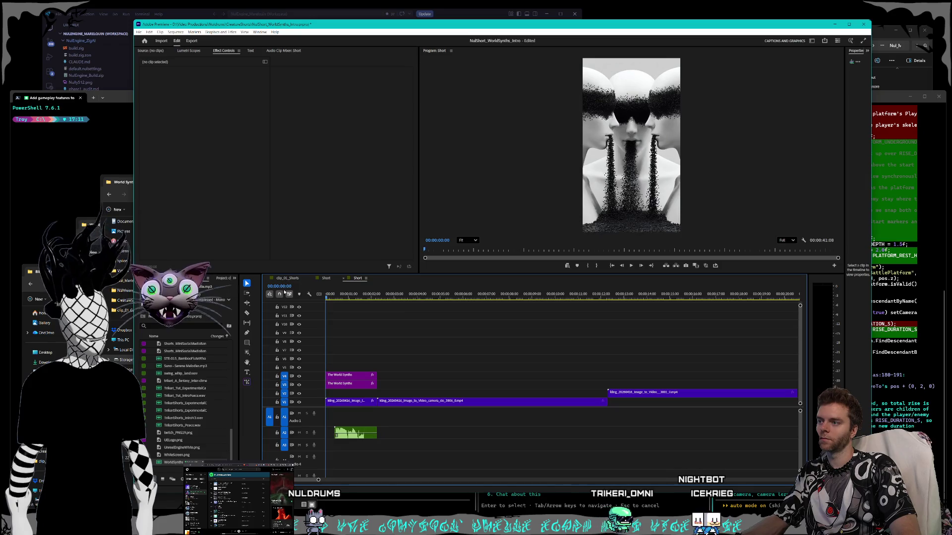
key(space)
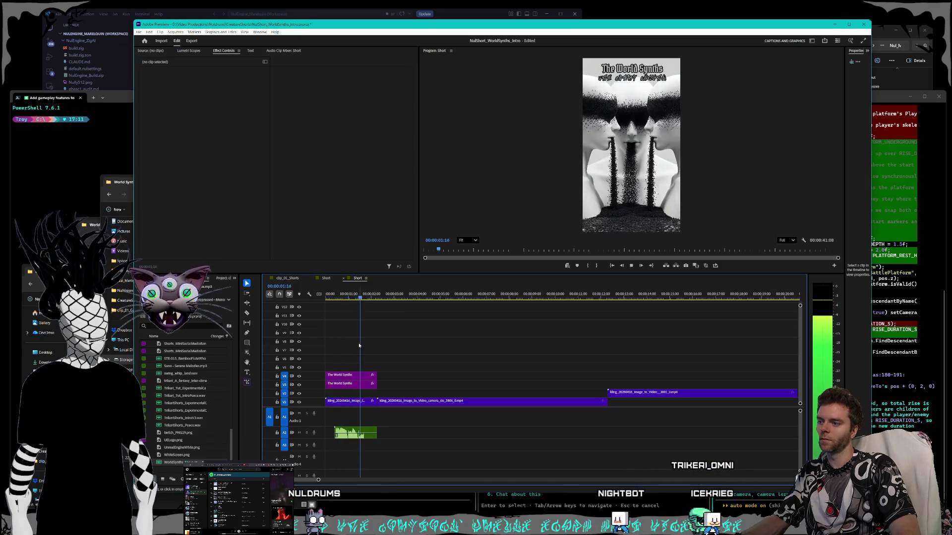
click(361, 295)
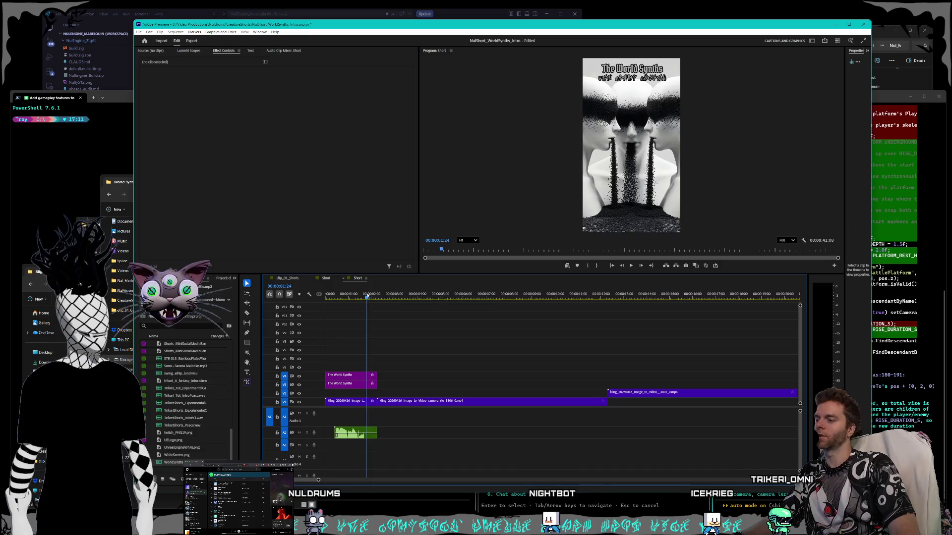
key(Right)
key(Right)
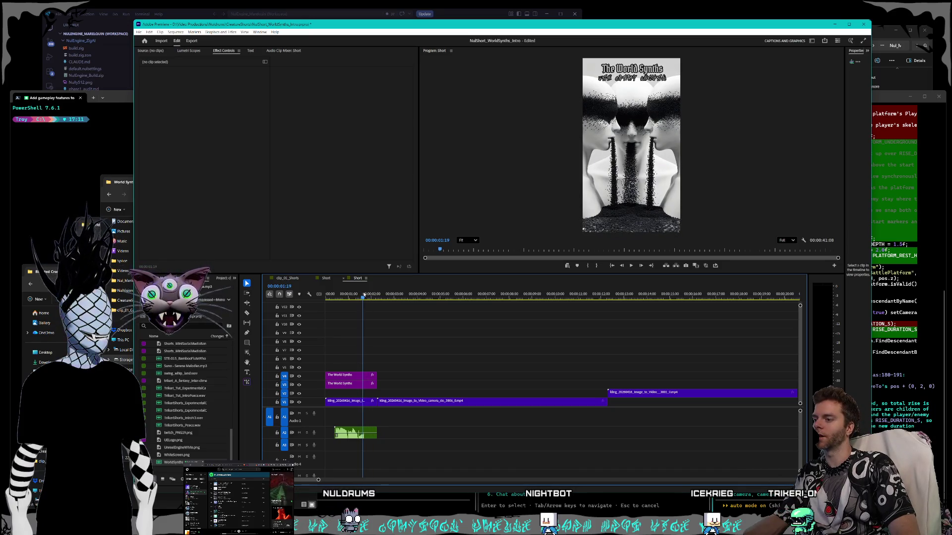
key(Left)
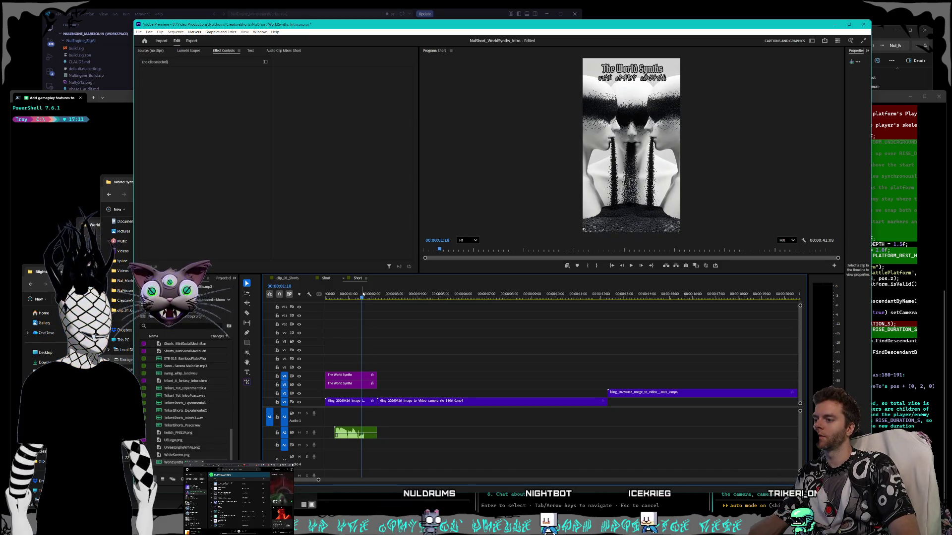
key(Home)
key(space)
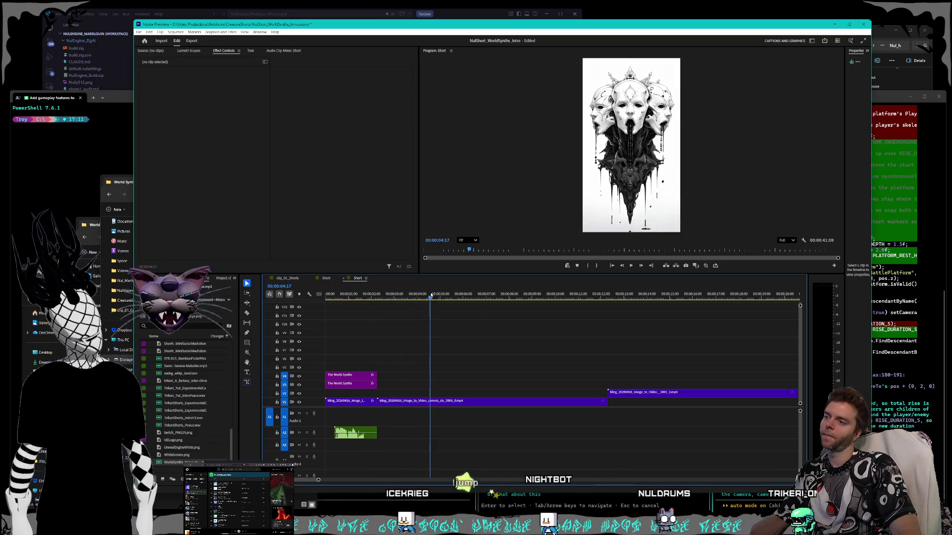
scroll(513, 339, down, 3)
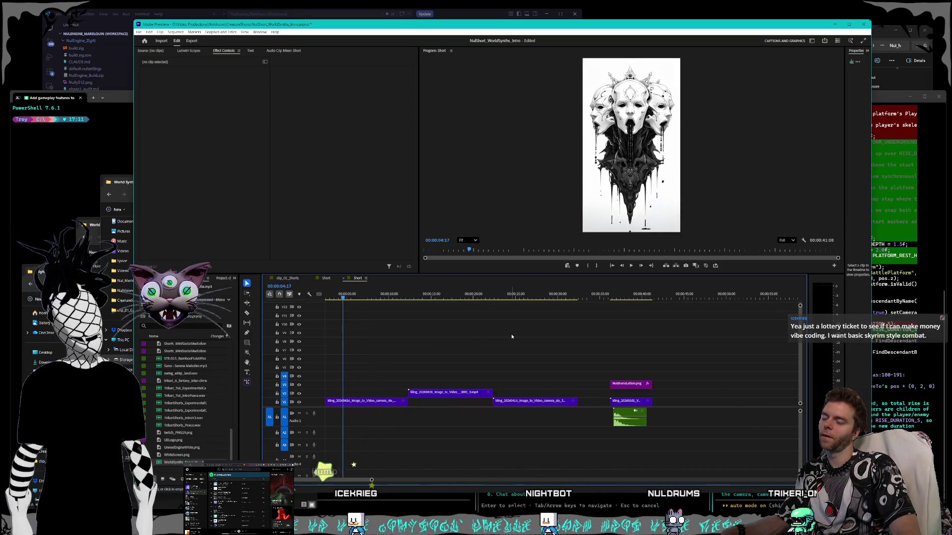
scroll(511, 336, up, 2)
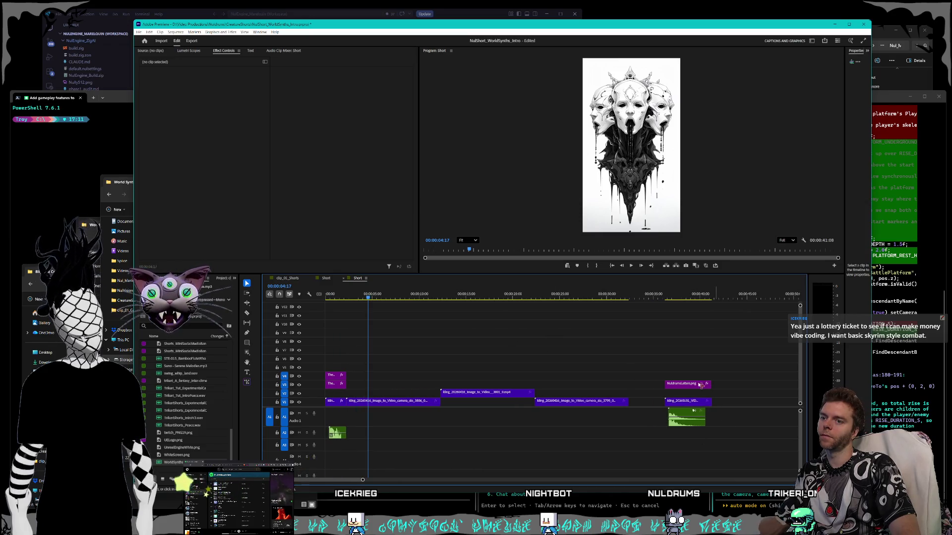
Play the NULDRUMS ending near 00:00:36 and select the empty gap on track A1.
click(661, 295)
key(space)
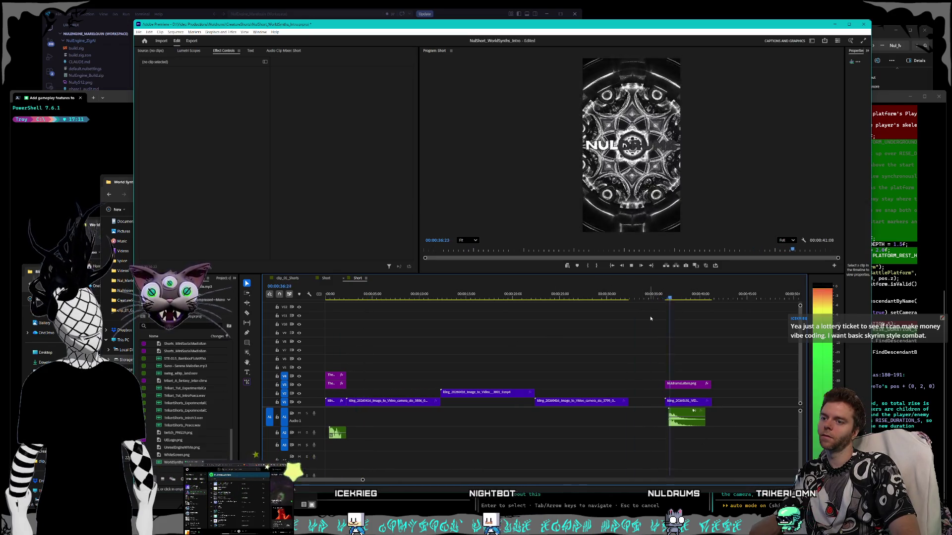
click(646, 422)
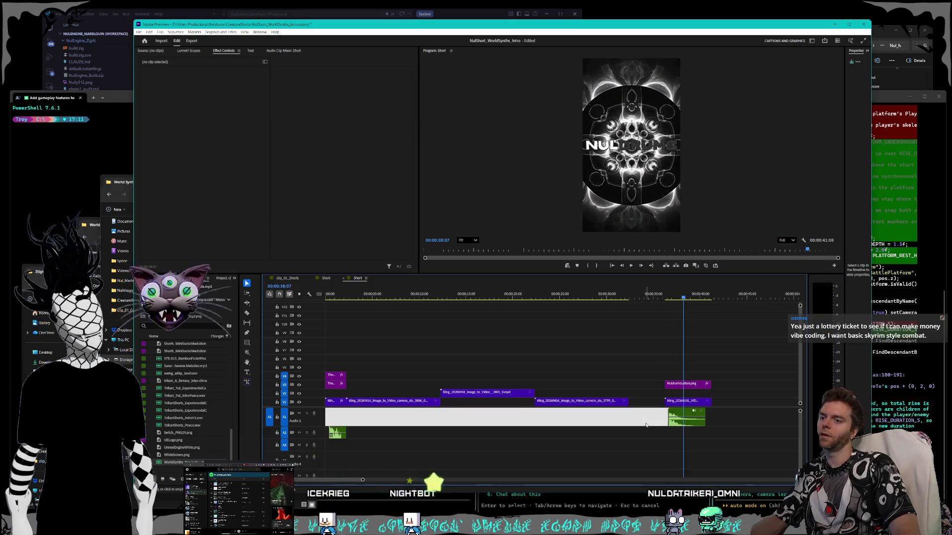
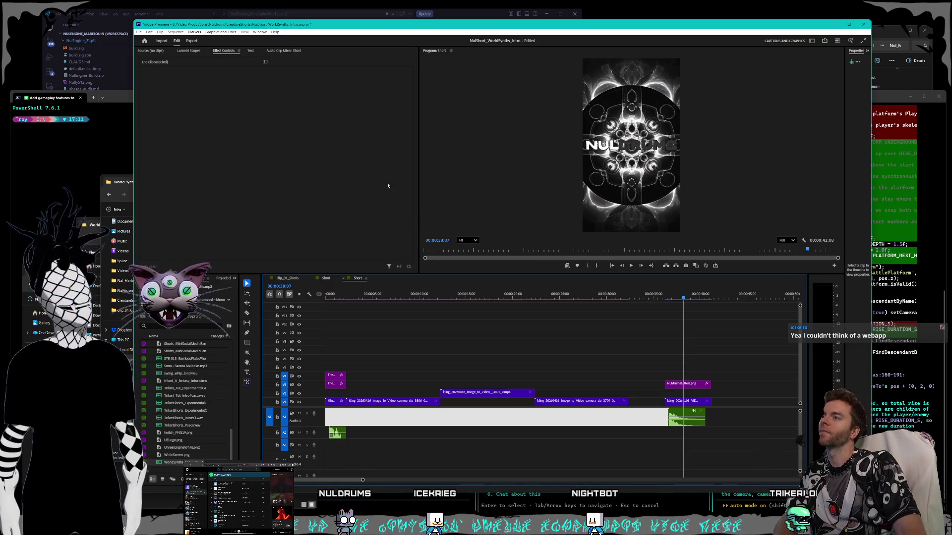
Give the Project panel a little more width beside the timeline, then bring up its options menu.
click(429, 183)
click(373, 178)
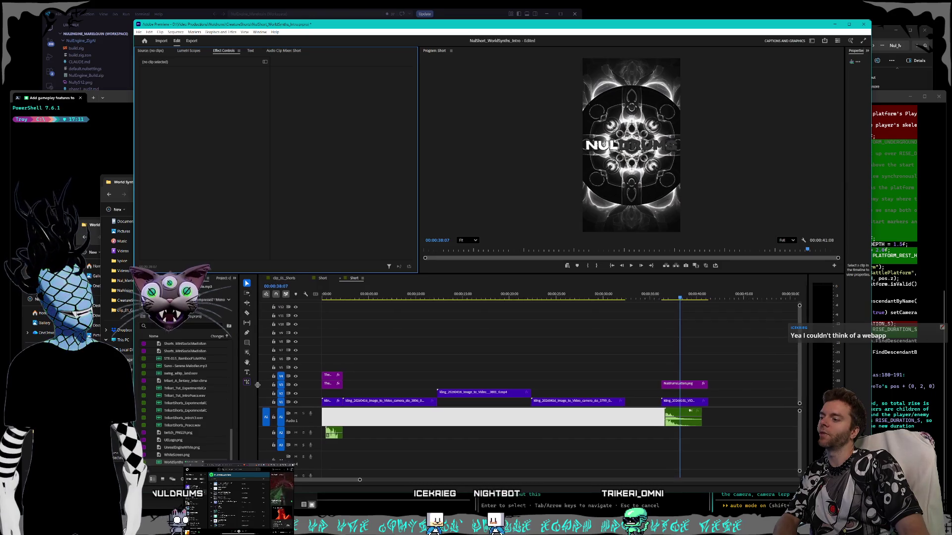
drag(261, 384, 254, 384)
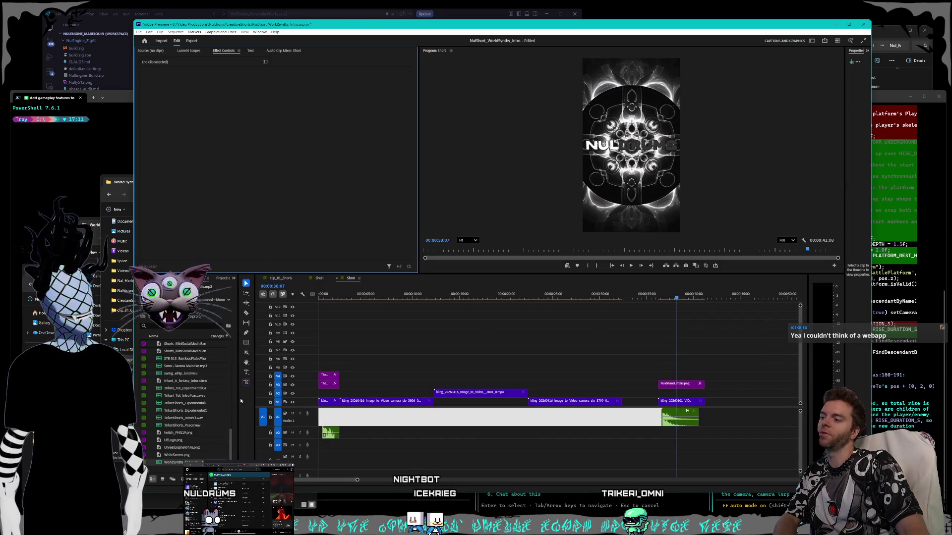
drag(238, 399, 270, 387)
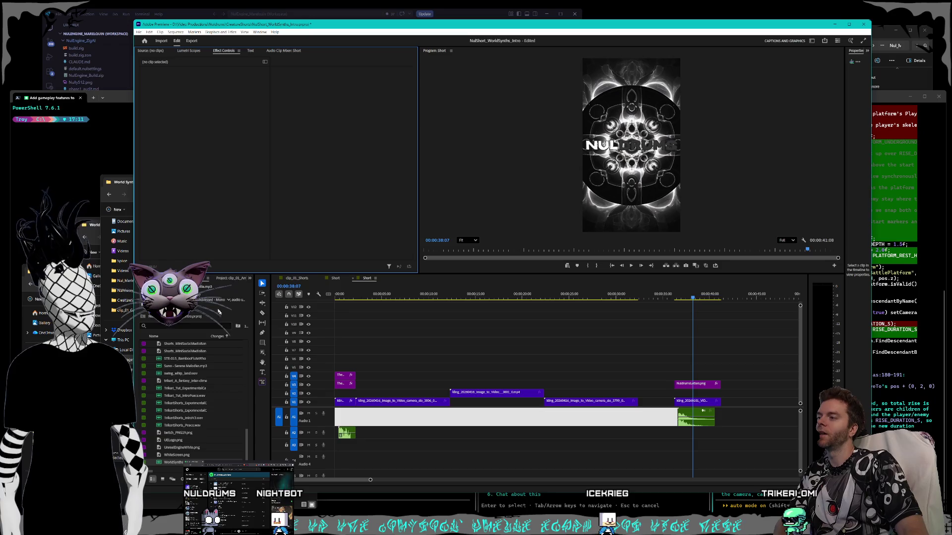
right_click(197, 279)
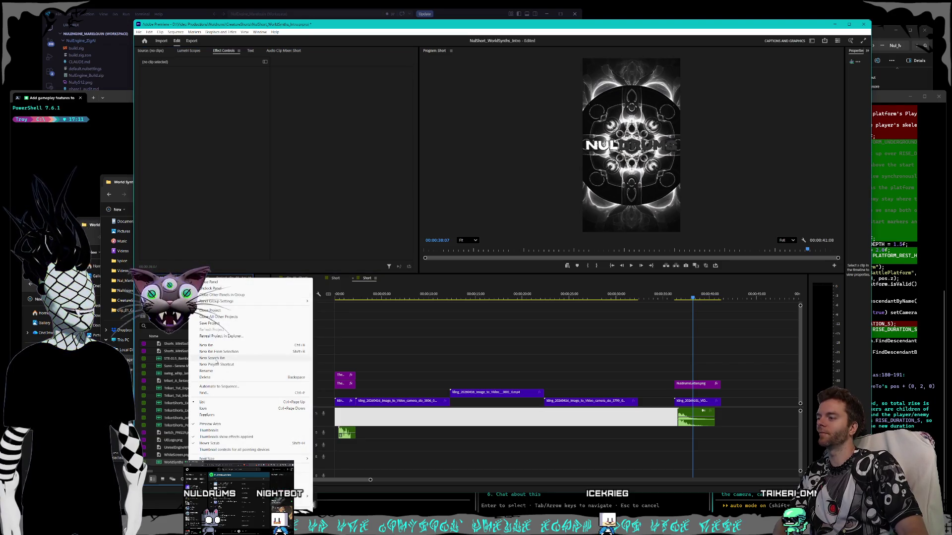
Close all other projects, saving BlightedCrows intro and Clip_01 as they close.
click(221, 317)
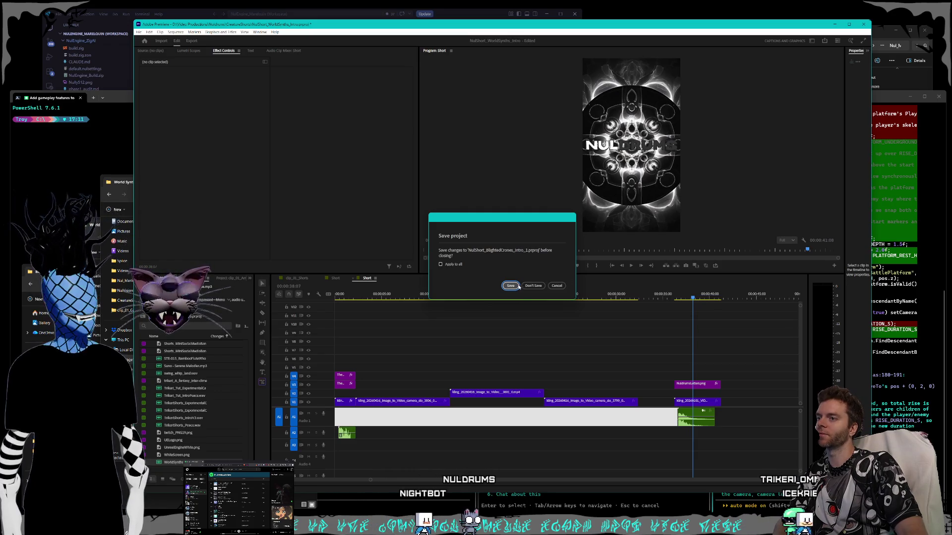
click(511, 287)
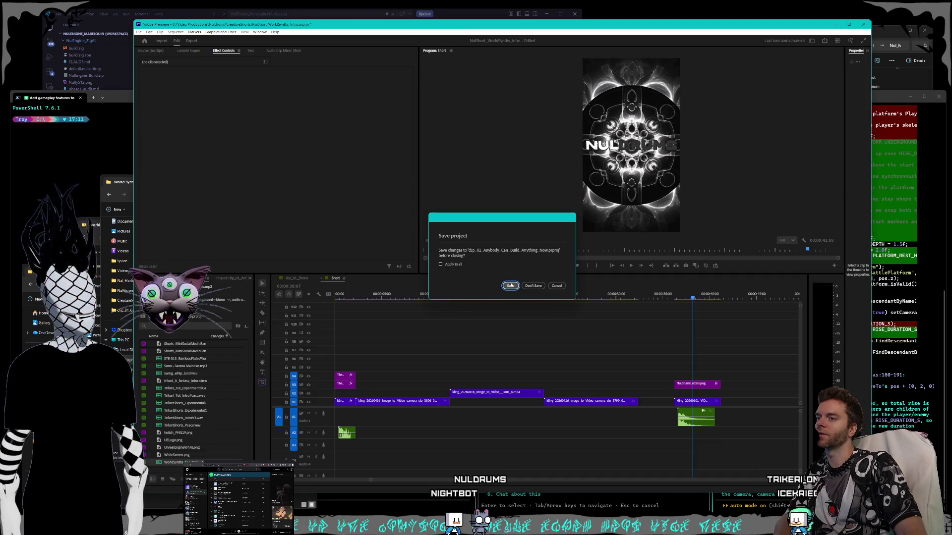
click(511, 285)
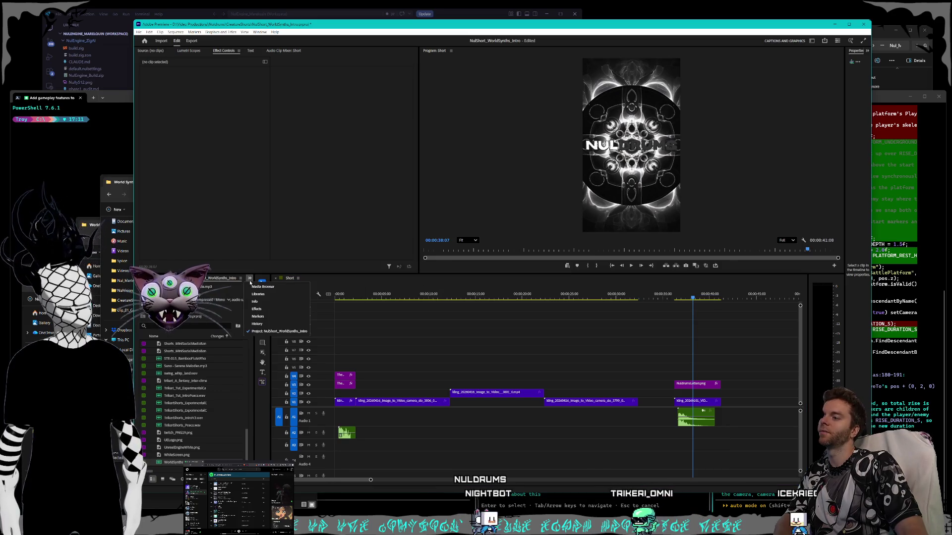
click(250, 279)
key(Escape)
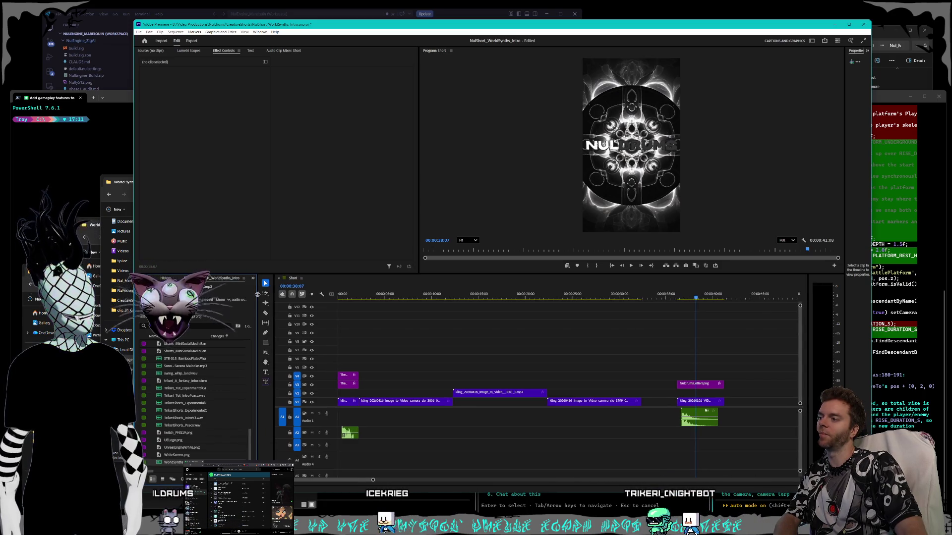
Rebalance the Project panel and timeline widths so the tracks sit slightly further left.
drag(261, 294, 284, 297)
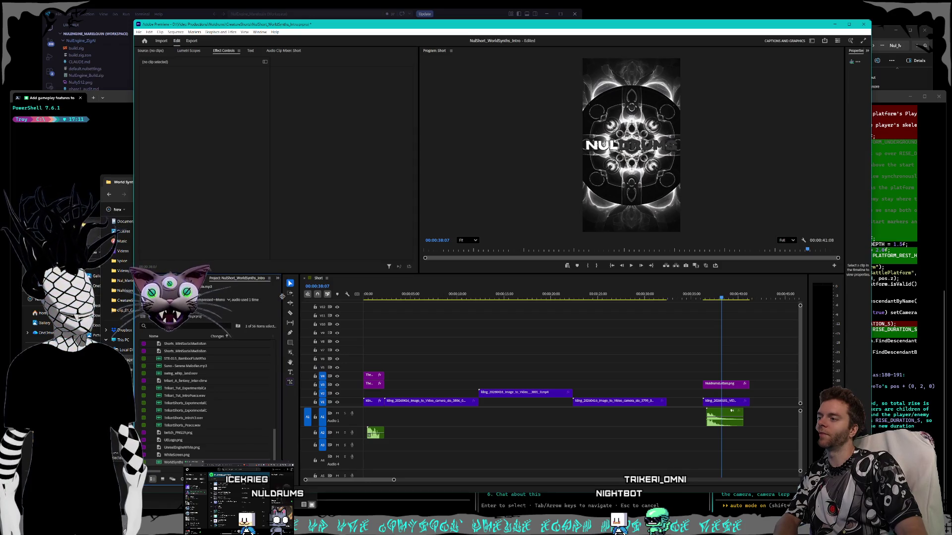
drag(283, 296, 264, 298)
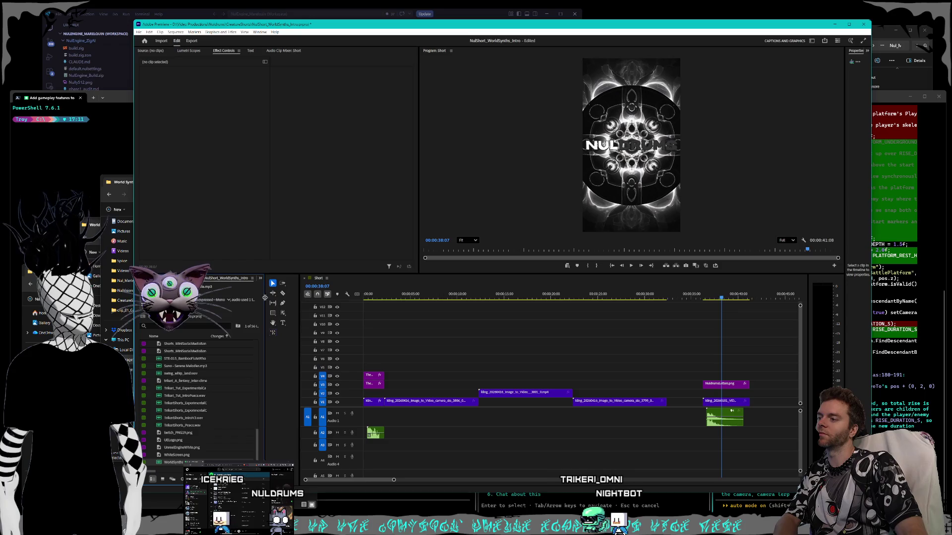
drag(301, 319, 281, 323)
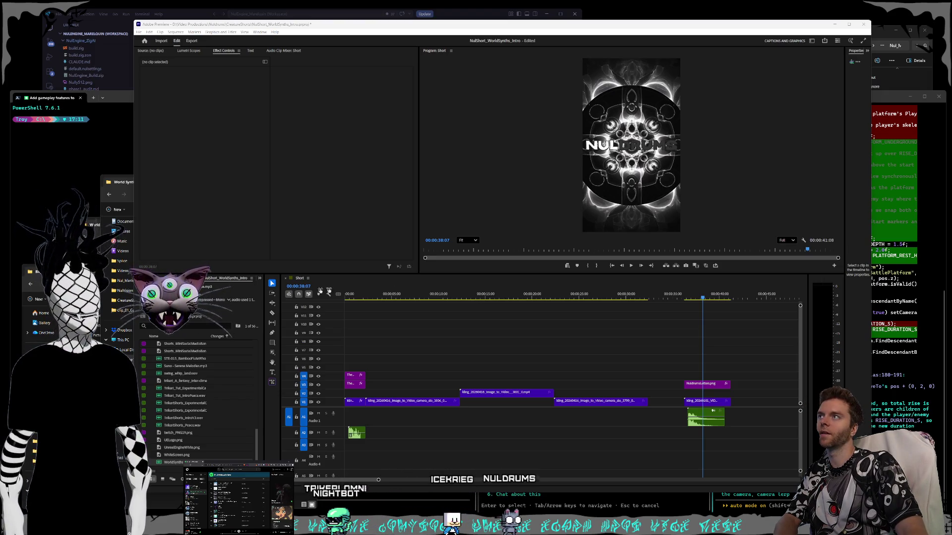
click(376, 23)
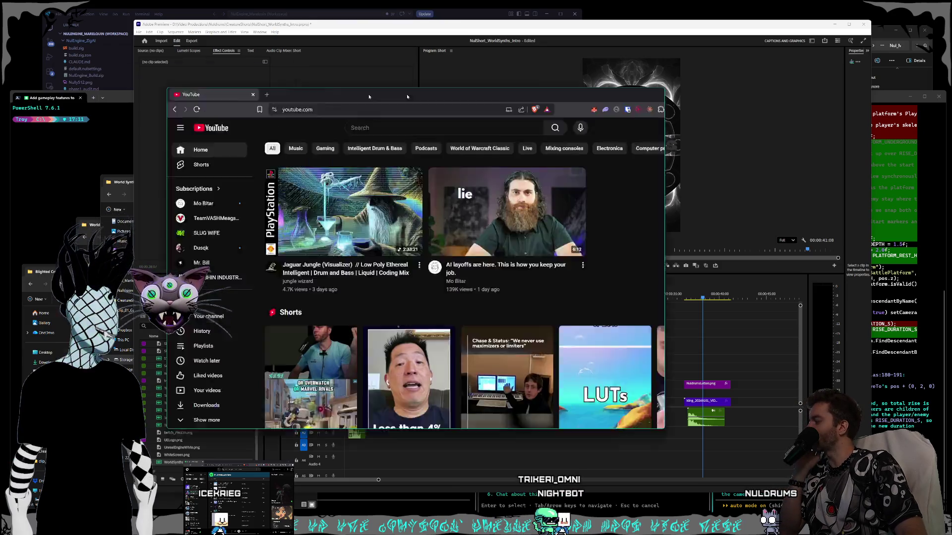
Position the YouTube home-feed window over the Premiere Pro workspace.
drag(352, 98, 463, 67)
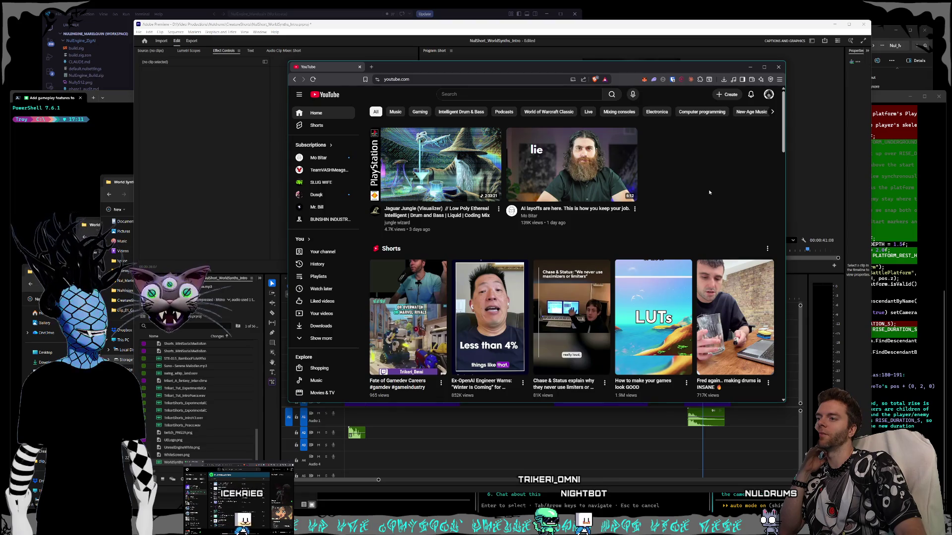
scroll(708, 191, down, 1)
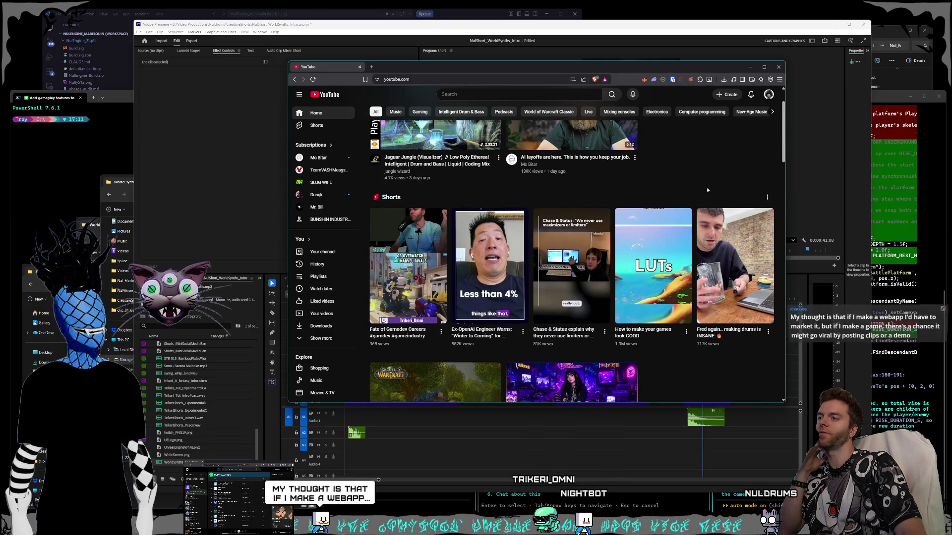